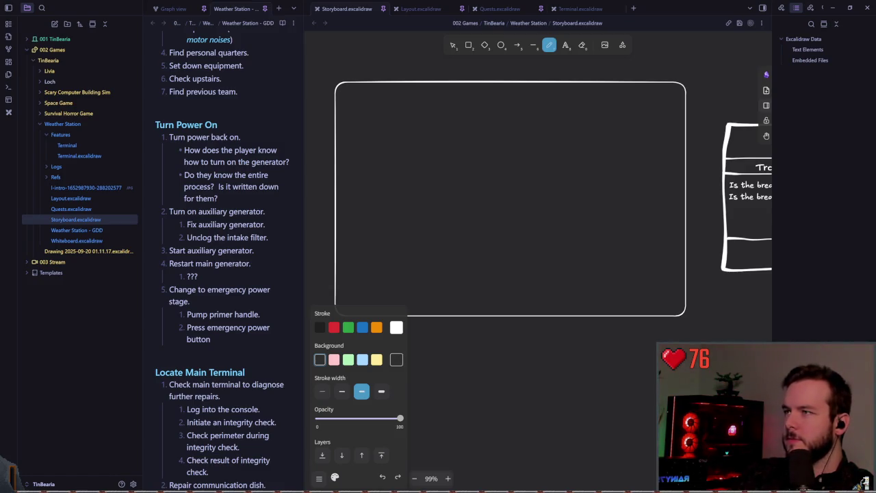
Zoom the storyboard canvas, sketch and undo a trial ellipse, then switch to Godot.
ctrl+scroll(534, 265, up, 1)
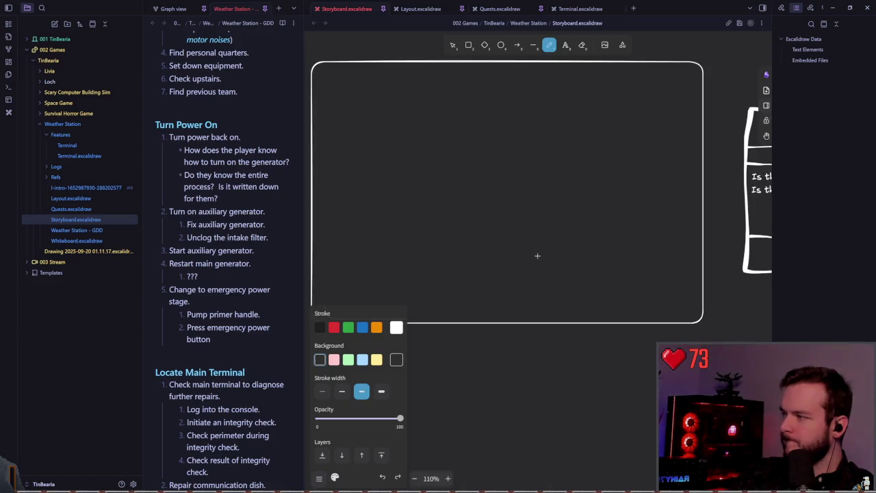
ctrl+scroll(539, 254, up, 1)
ctrl+scroll(491, 258, up, 1)
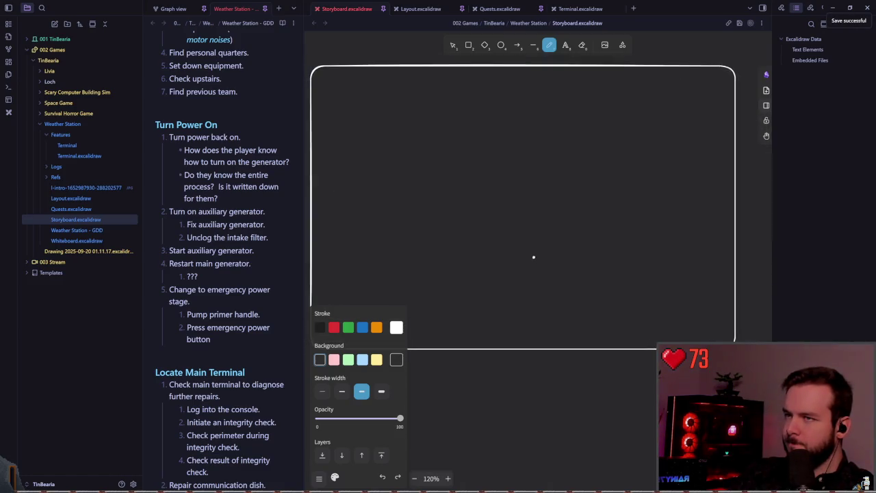
drag(474, 157, 507, 141)
key(ctrl+z)
scroll(471, 213, up, 2)
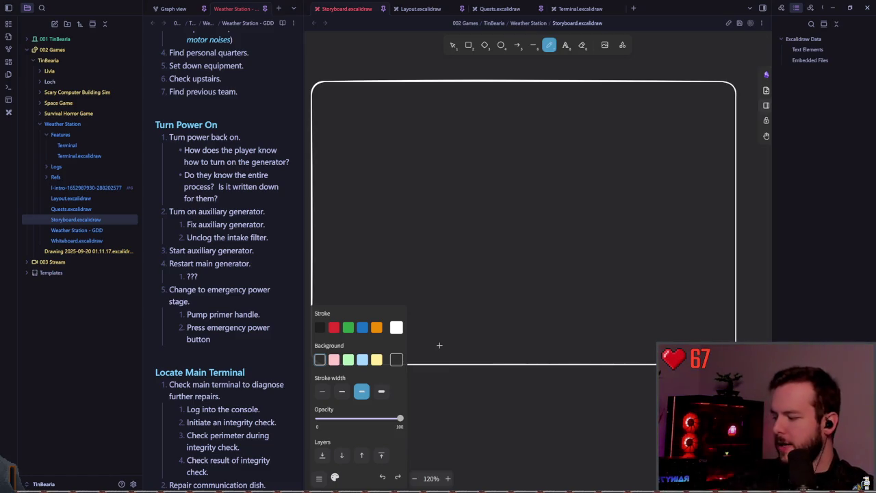
key(alt+Tab)
Zoom in on the PDA model in Godot's 3D viewport, then return to Obsidian.
scroll(370, 199, up, 5)
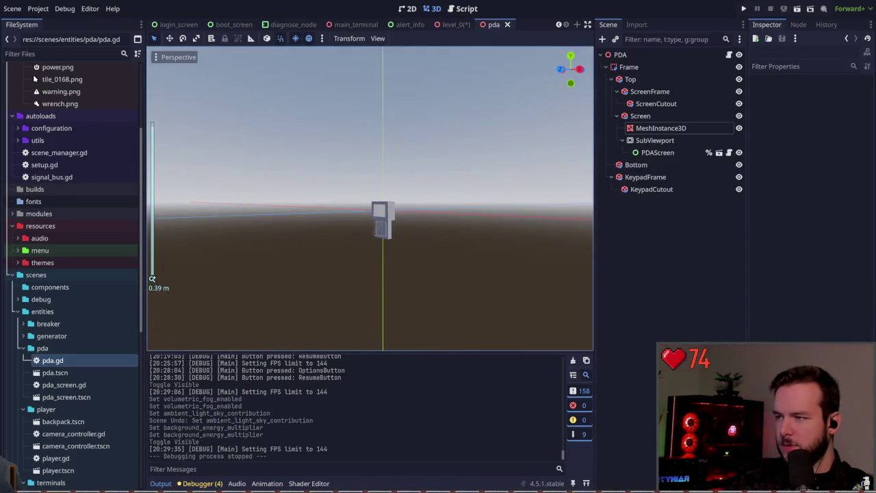
scroll(451, 220, up, 2)
scroll(452, 221, up, 2)
scroll(452, 220, up, 2)
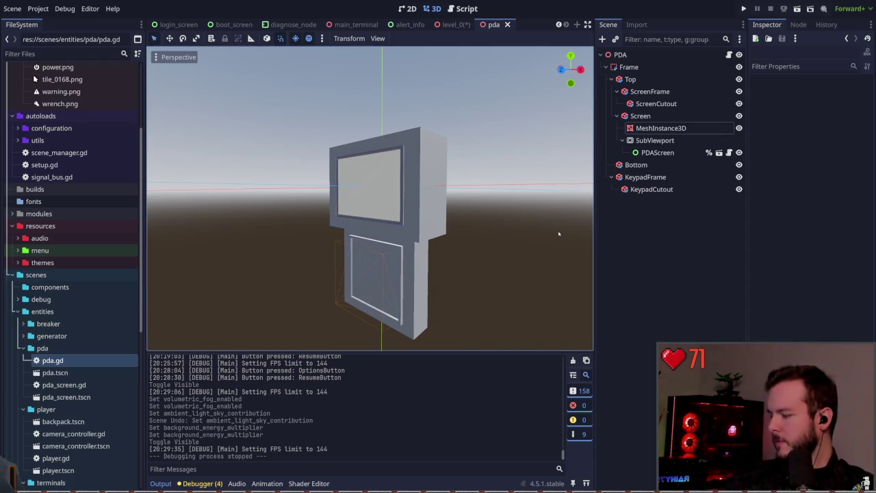
key(alt+Tab)
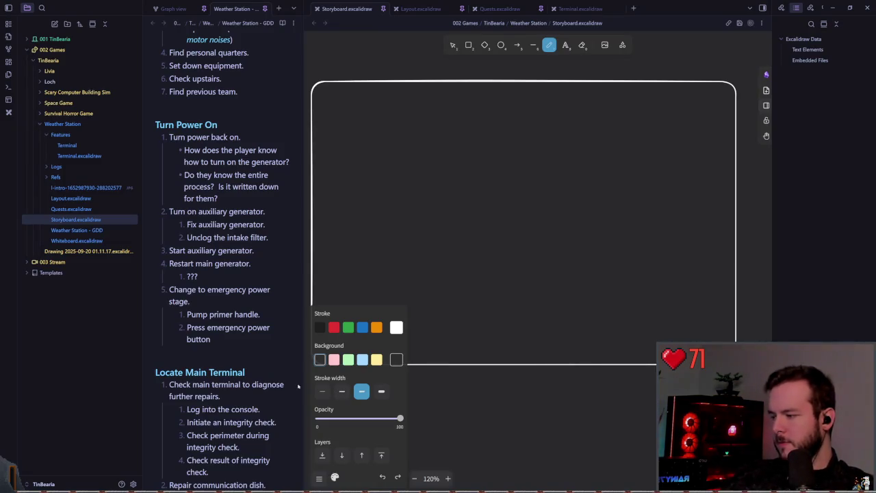
scroll(434, 219, down, 5)
scroll(423, 243, down, 5)
scroll(422, 242, down, 3)
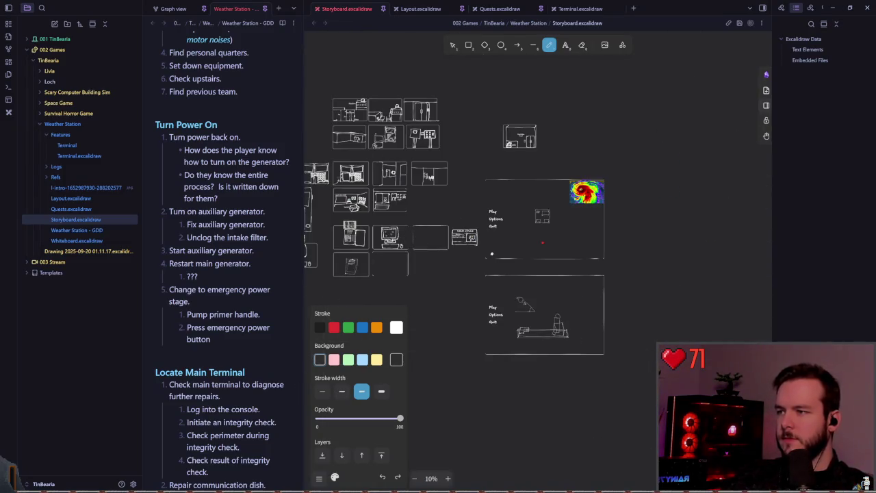
scroll(597, 184, up, 5)
scroll(597, 184, up, 5)
scroll(597, 184, up, 5)
scroll(597, 185, up, 5)
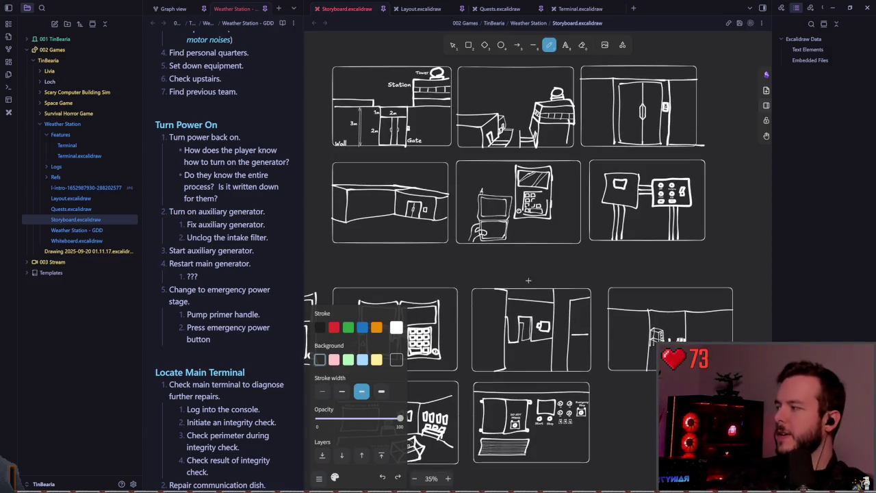
scroll(520, 289, down, 2)
scroll(521, 274, down, 2)
scroll(520, 274, down, 1)
ctrl+scroll(522, 248, up, 3)
ctrl+scroll(522, 248, up, 3)
ctrl+scroll(521, 248, up, 1)
ctrl+scroll(487, 209, up, 2)
ctrl+scroll(509, 199, up, 2)
ctrl+scroll(491, 209, up, 2)
drag(446, 181, 437, 312)
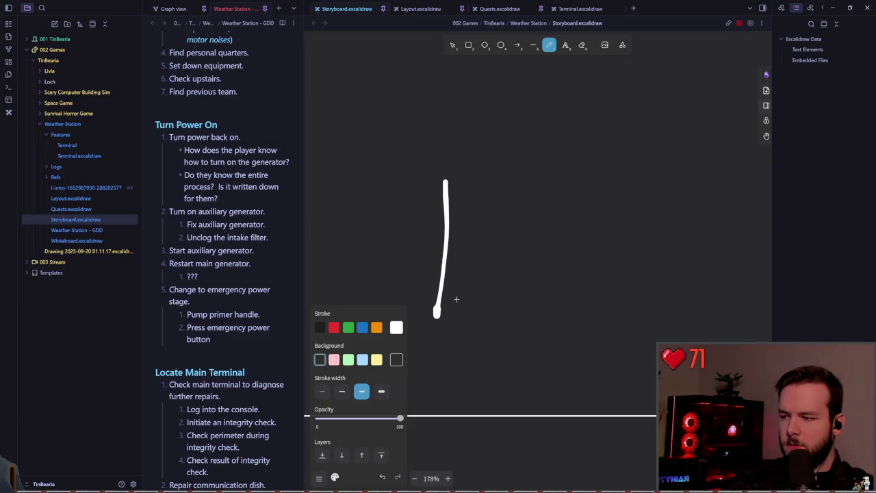
drag(438, 300, 637, 315)
key(ctrl+z)
key(ctrl+z)
drag(437, 313, 596, 317)
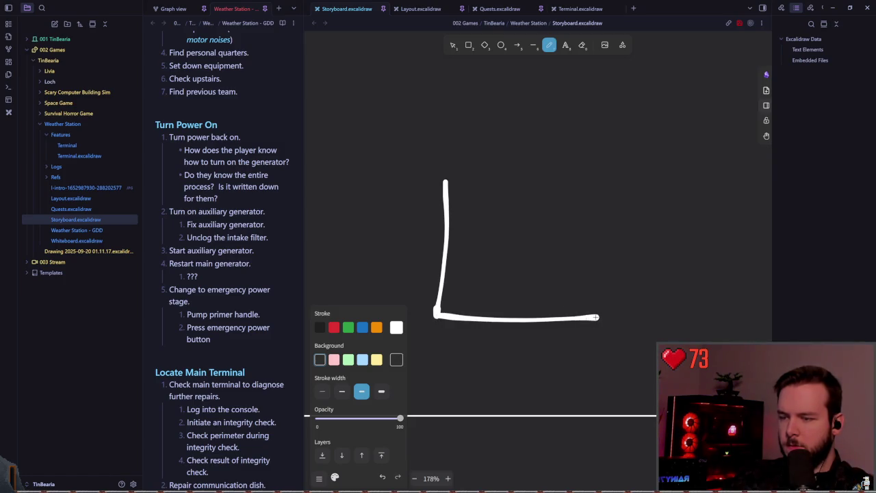
mouse_move(459, 299)
mouse_down()
mouse_move(442, 297)
mouse_move(471, 178)
mouse_move(446, 180)
mouse_up()
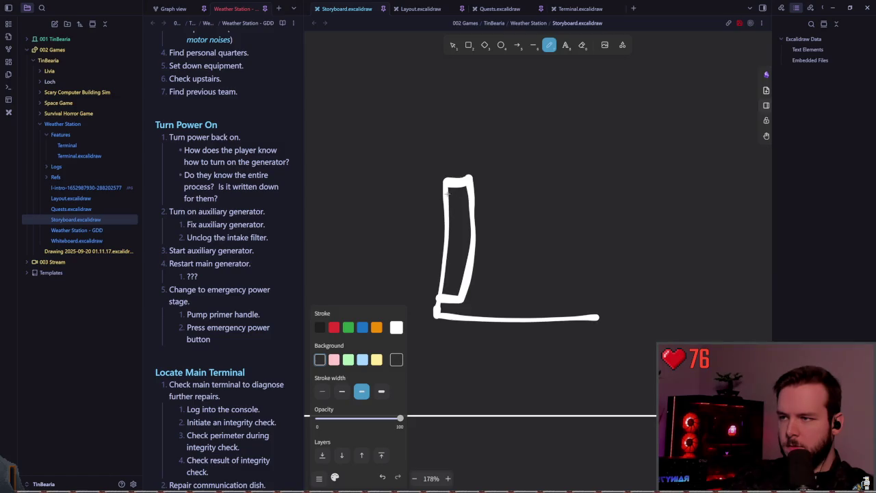
mouse_move(446, 188)
mouse_down()
mouse_move(451, 226)
mouse_move(438, 295)
mouse_up()
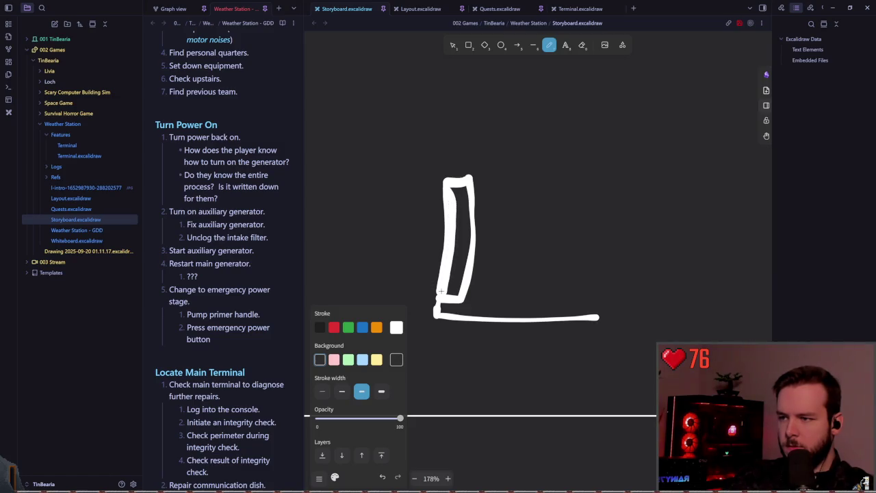
mouse_move(471, 177)
mouse_down()
mouse_move(602, 248)
mouse_move(594, 310)
mouse_up()
drag(458, 296, 593, 302)
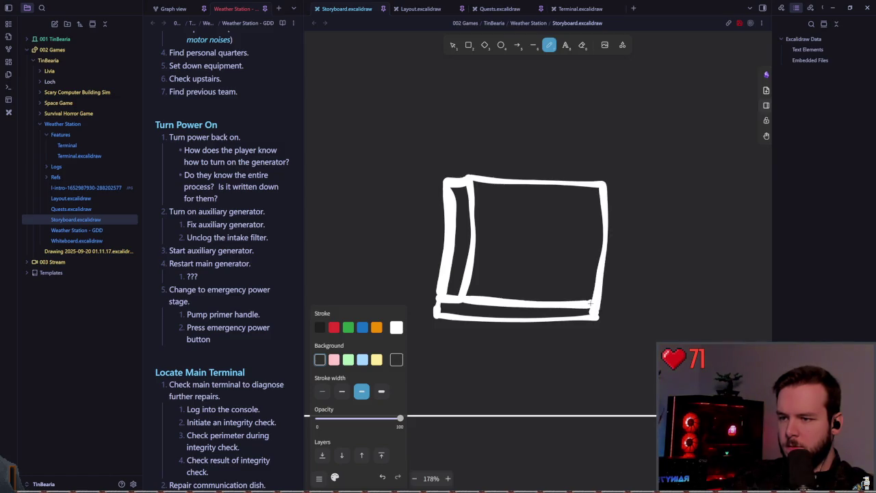
key(ctrl+z)
drag(463, 301, 439, 302)
key(ctrl+z)
key(ctrl+z)
key(ctrl+z)
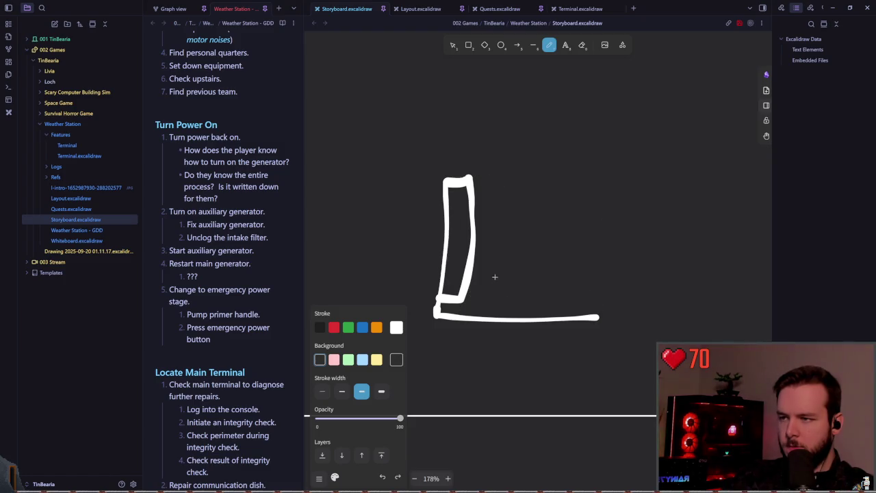
key(ctrl+z)
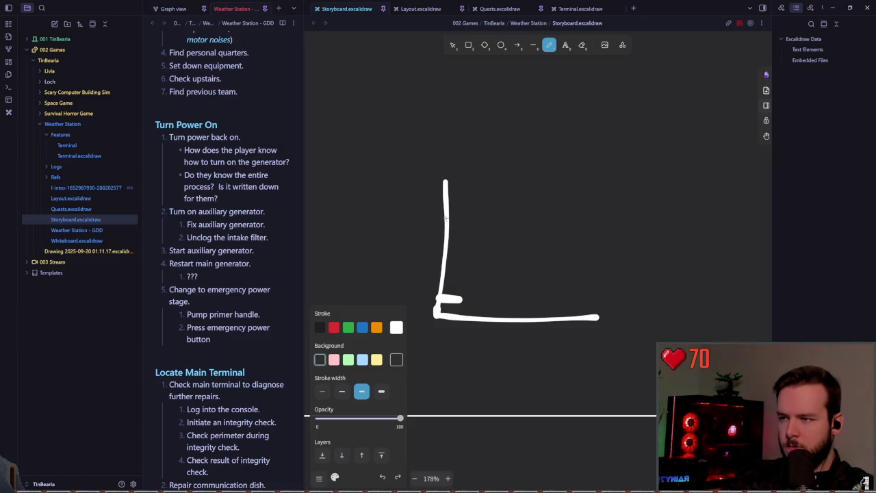
drag(446, 218, 464, 300)
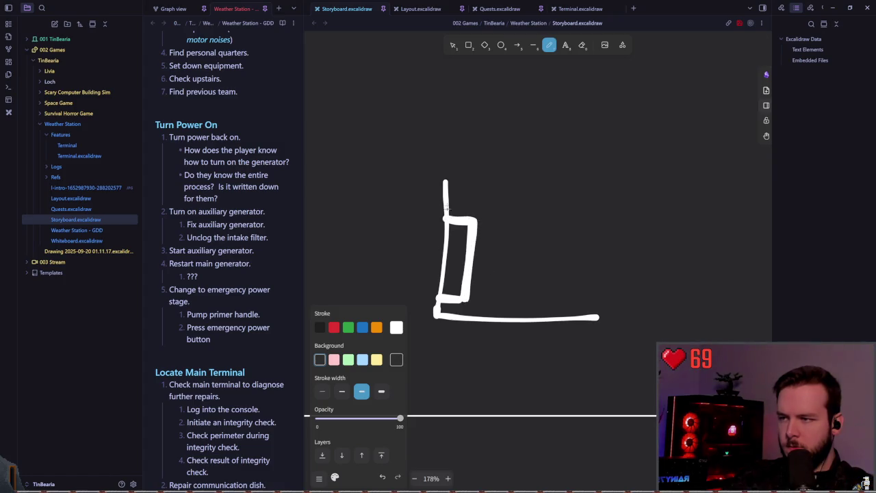
drag(446, 184, 446, 133)
key(ctrl+z)
key(ctrl+z)
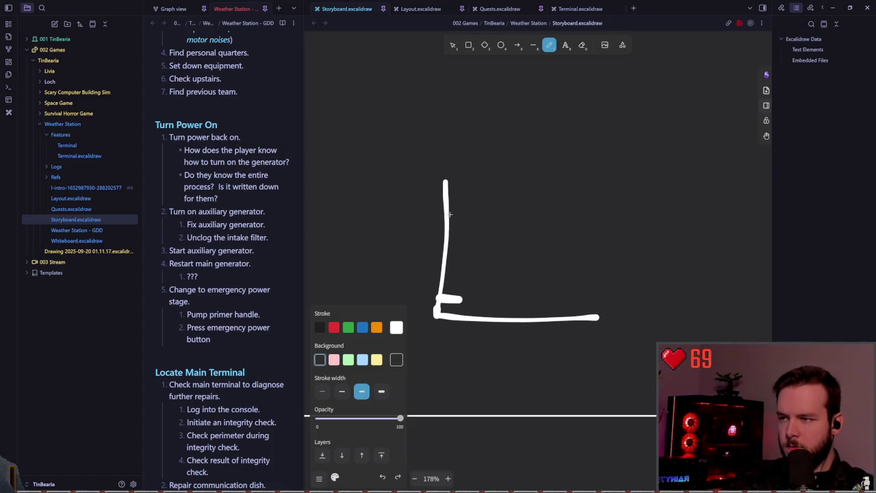
key(ctrl+z)
key(ctrl+z)
key(ctrl+z)
mouse_move(446, 184)
mouse_down()
mouse_move(456, 326)
mouse_move(445, 249)
mouse_up()
key(ctrl+z)
key(ctrl+z)
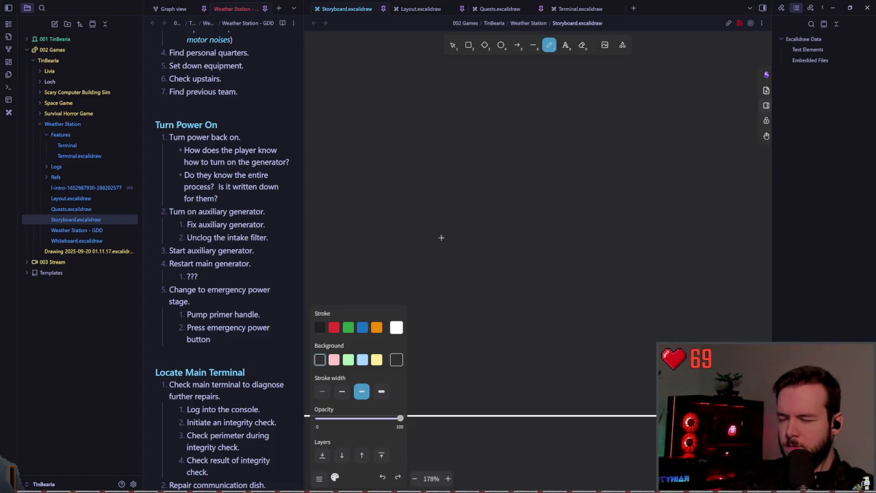
mouse_move(439, 208)
mouse_down()
mouse_move(430, 287)
mouse_move(480, 204)
mouse_move(457, 286)
mouse_up()
key(ctrl+z)
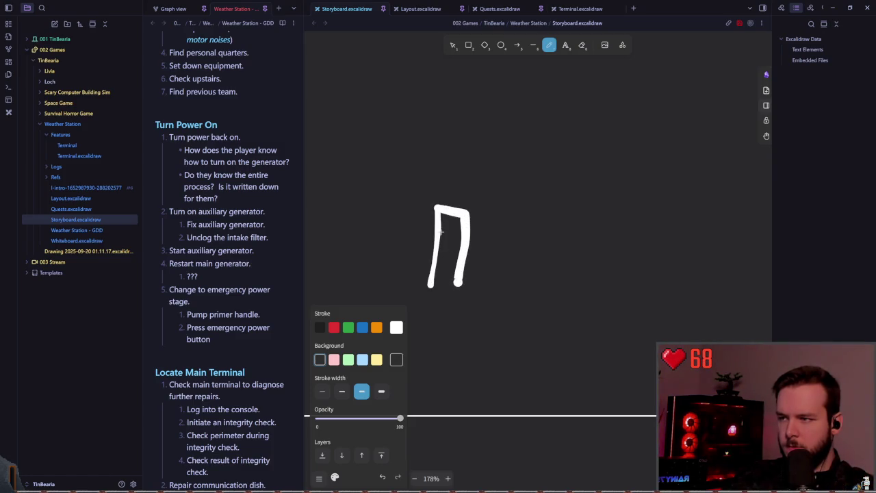
Redraw the frame's narrow left section and lower section edges, extending the left edge down.
key(ctrl+z)
mouse_move(437, 208)
mouse_down()
mouse_move(428, 316)
mouse_move(600, 316)
mouse_move(600, 282)
mouse_up()
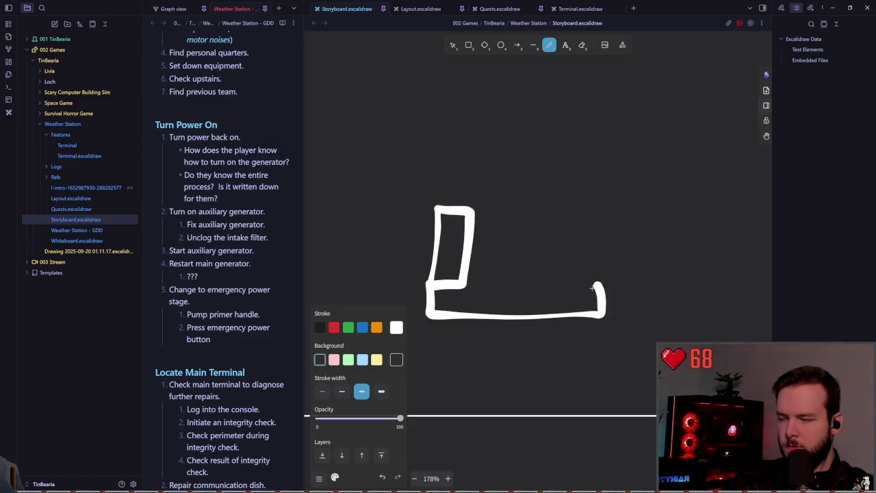
key(ctrl+z)
mouse_move(434, 284)
mouse_down()
mouse_move(560, 313)
mouse_move(556, 283)
mouse_move(469, 282)
mouse_up()
mouse_move(556, 282)
mouse_down()
mouse_move(556, 268)
mouse_move(493, 205)
mouse_move(468, 206)
mouse_up()
scroll(516, 252, up, 1)
scroll(516, 251, left, 2)
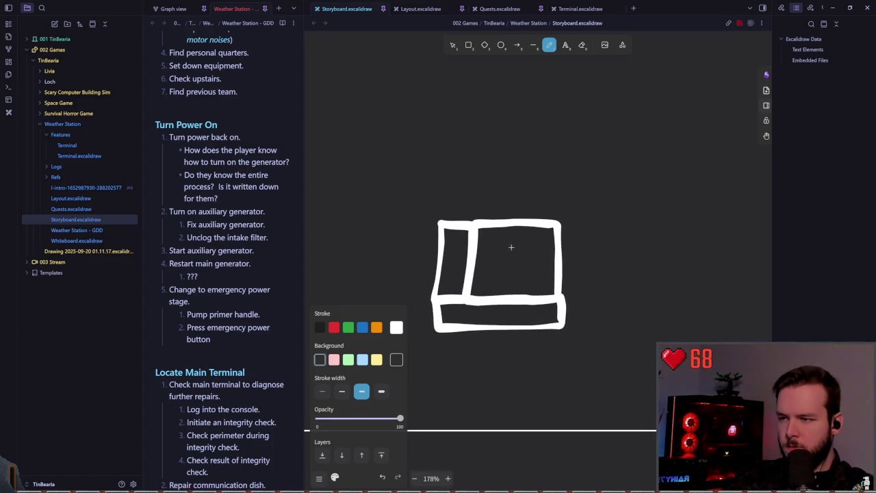
scroll(512, 247, up, 1)
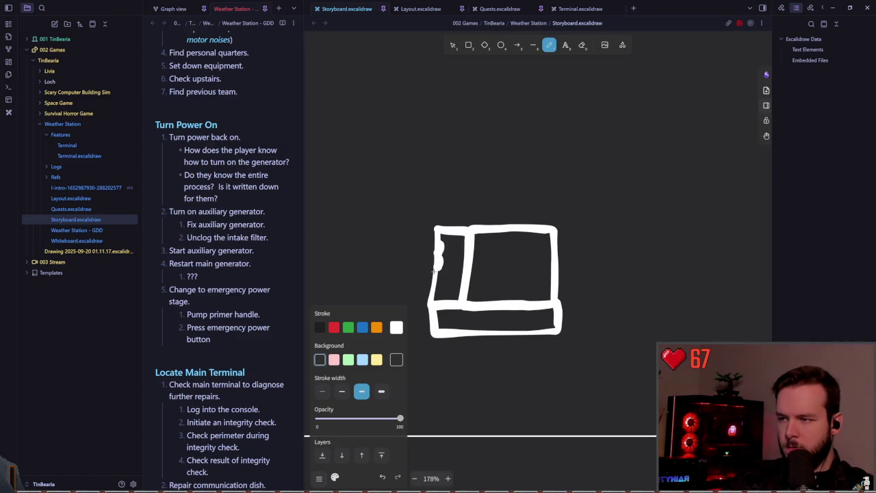
drag(433, 282, 433, 300)
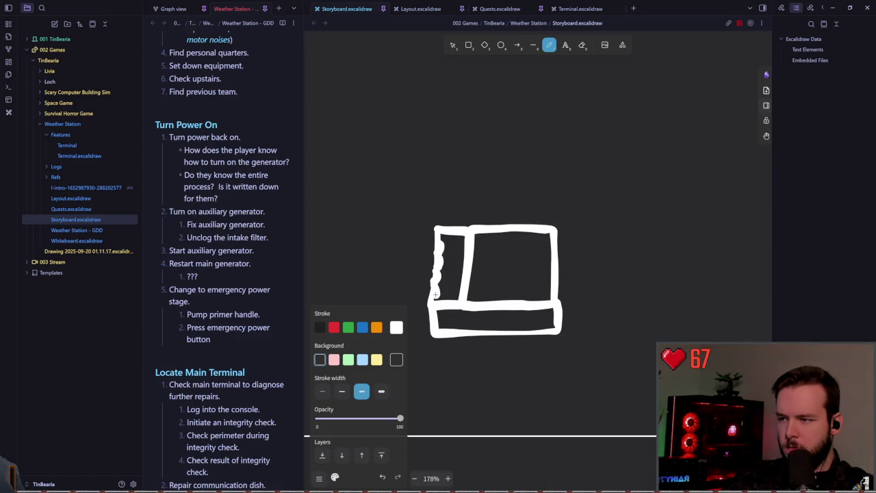
scroll(472, 244, right, 1)
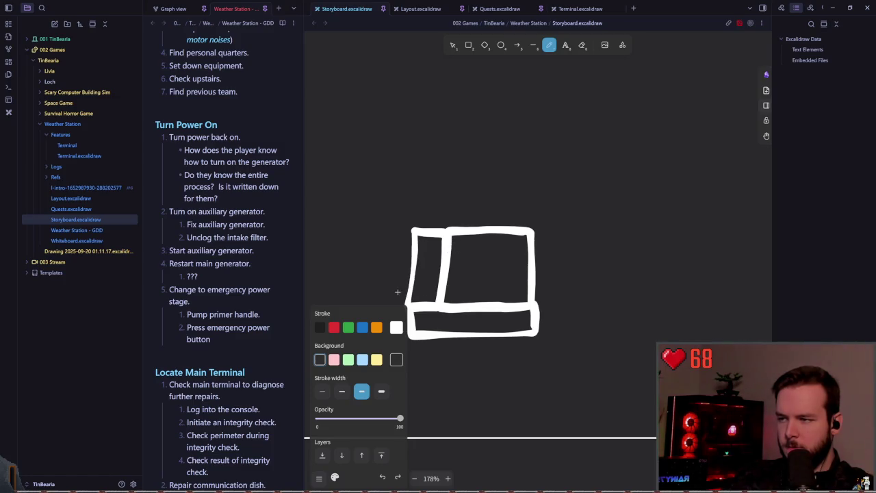
Switch freehand strokes to a thinner width and undo a test mark inside the box.
click(342, 391)
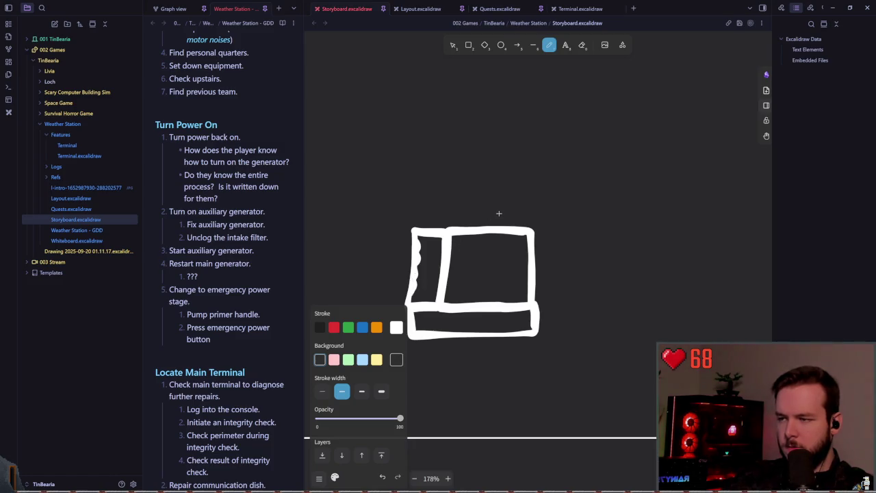
scroll(486, 189, down, 2)
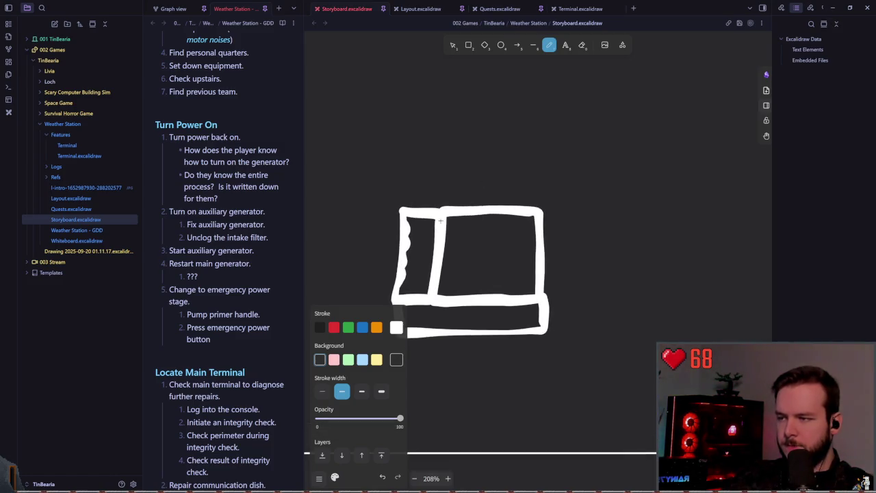
ctrl+scroll(457, 205, up, 3)
mouse_move(447, 207)
mouse_down()
mouse_move(460, 207)
mouse_move(449, 212)
mouse_up()
key(ctrl+z)
key(ctrl+z)
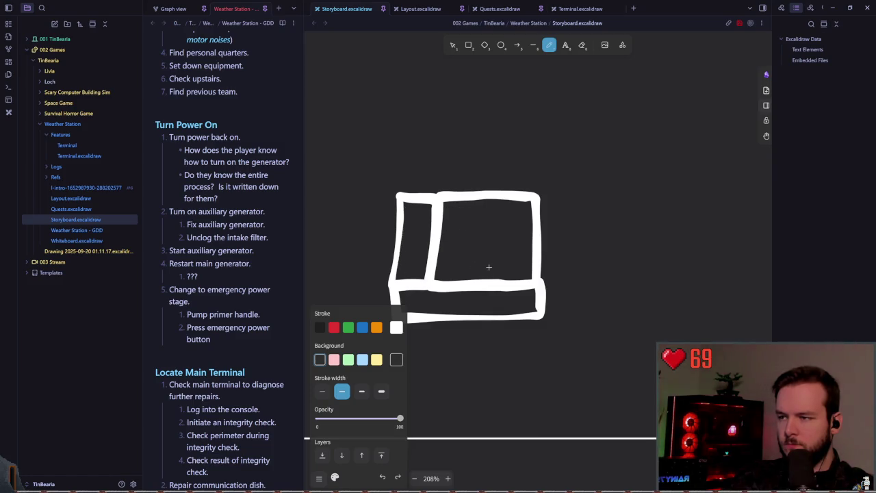
scroll(473, 243, down, 2)
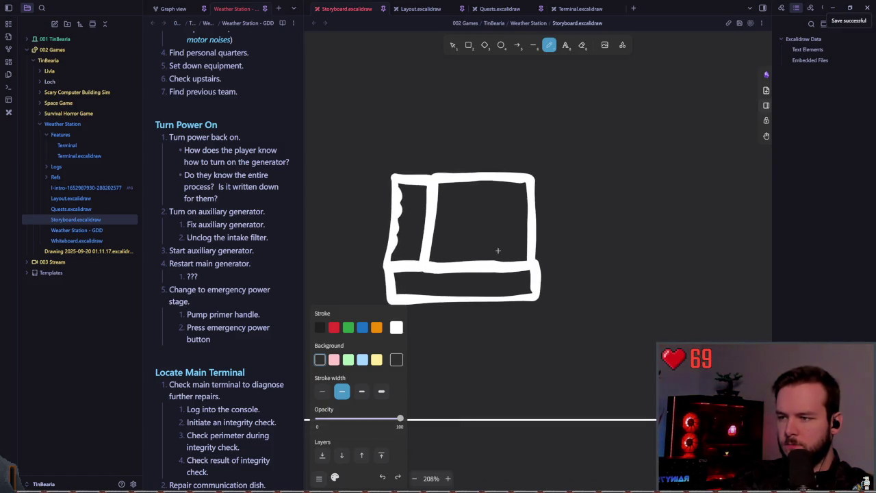
scroll(500, 252, up, 1)
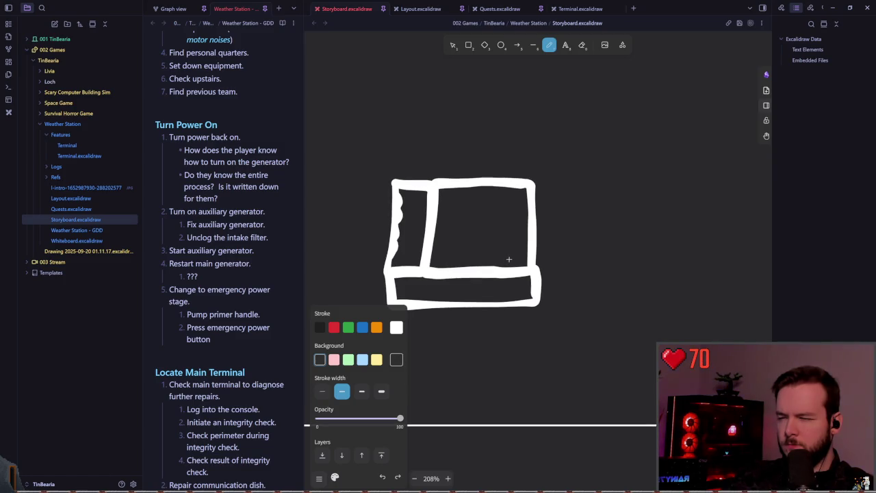
click(451, 44)
Move the bottom strip away to the lower right of the panel.
mouse_move(439, 302)
mouse_down()
mouse_move(440, 352)
mouse_move(591, 300)
mouse_move(586, 333)
mouse_move(627, 382)
mouse_up()
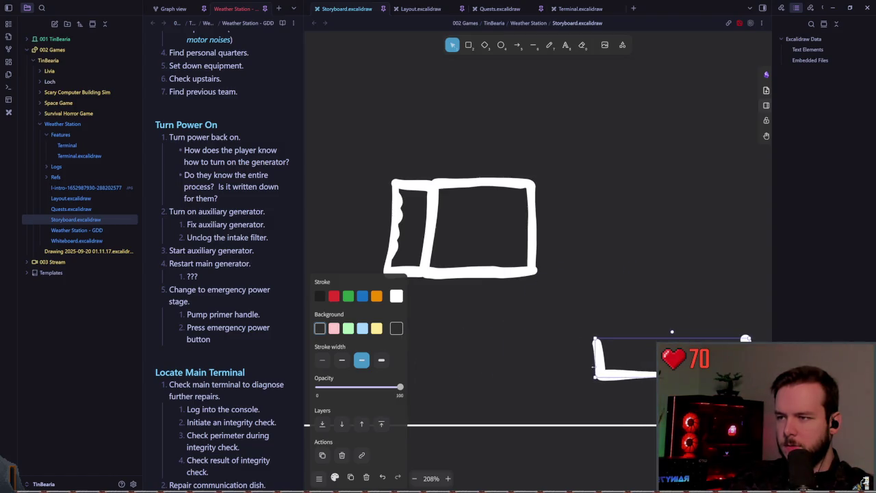
key(ctrl+z)
key(ctrl+shift+z)
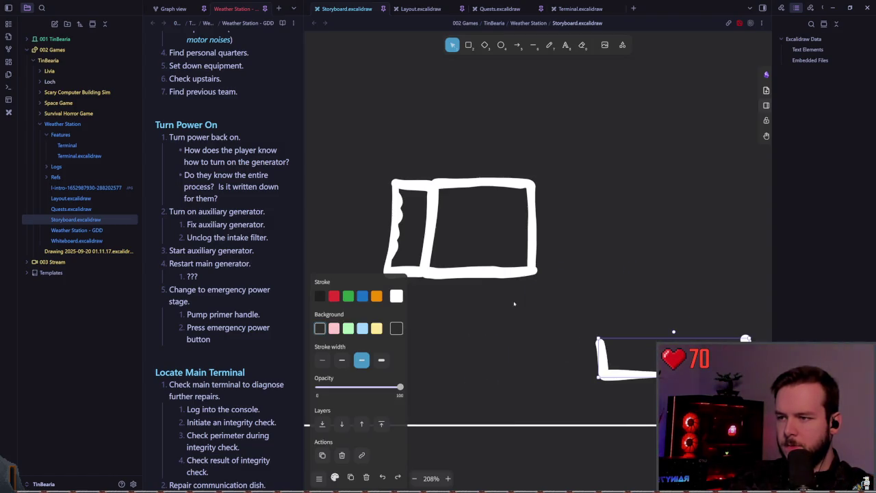
Switch to the pencil with bold stroke width and try outlining a box above.
key(p)
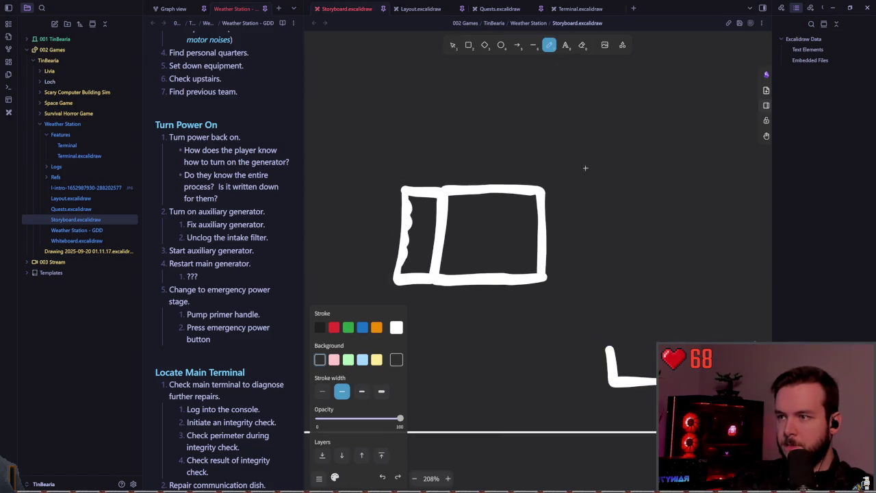
scroll(548, 277, up, 2)
scroll(548, 277, left, 2)
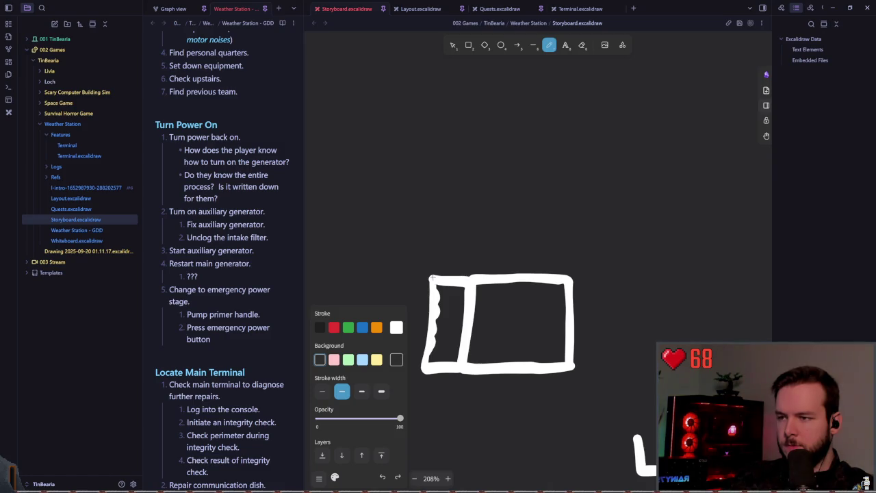
scroll(488, 268, right, 2)
scroll(488, 268, down, 1)
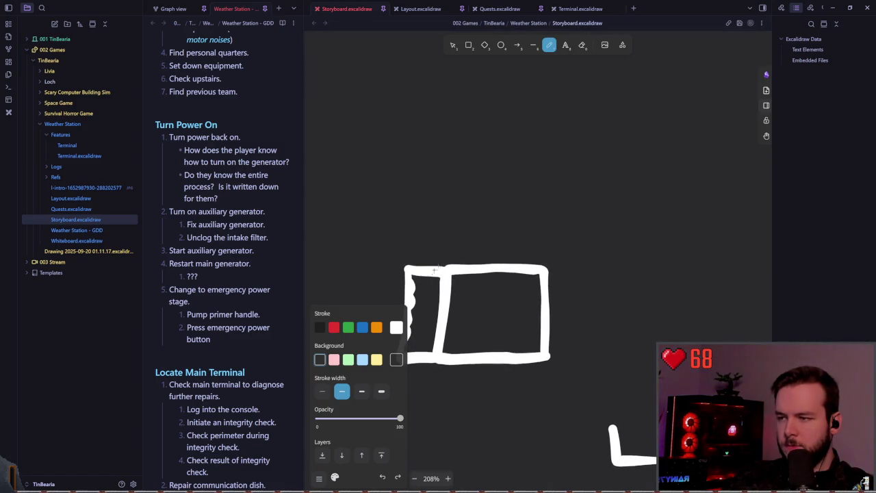
drag(443, 269, 442, 232)
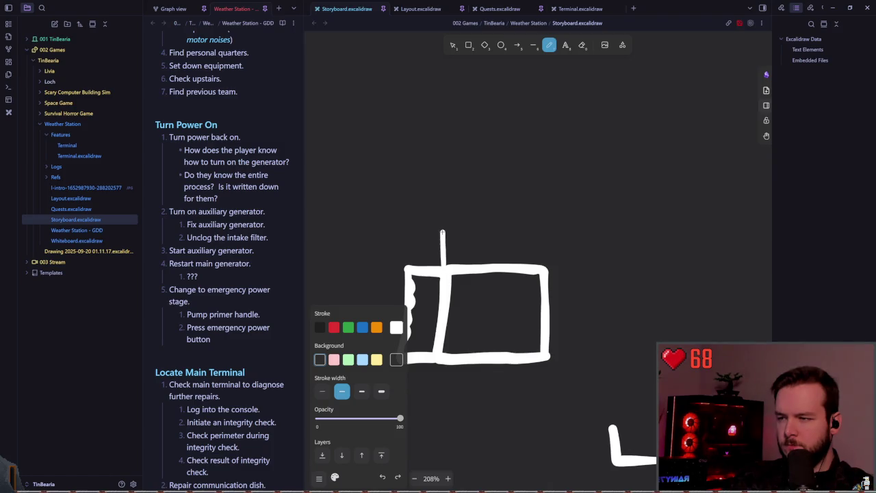
key(ctrl+z)
click(361, 391)
drag(450, 270, 526, 220)
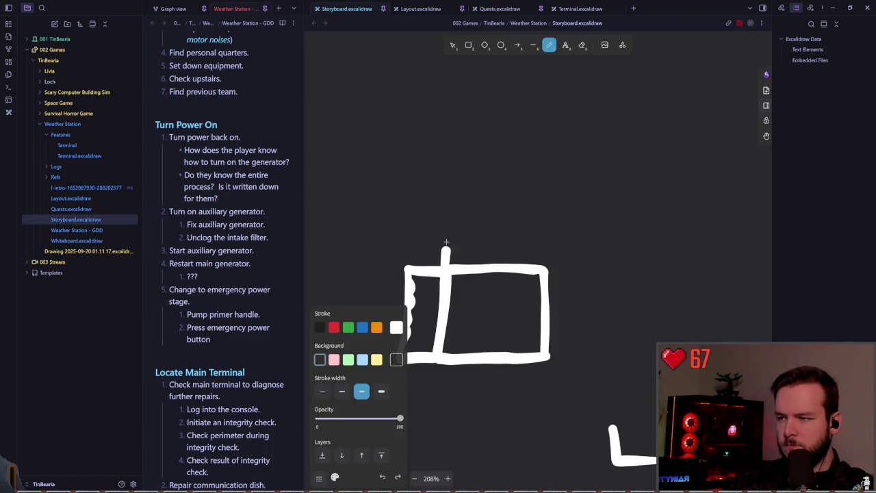
key(ctrl+z)
drag(449, 269, 548, 271)
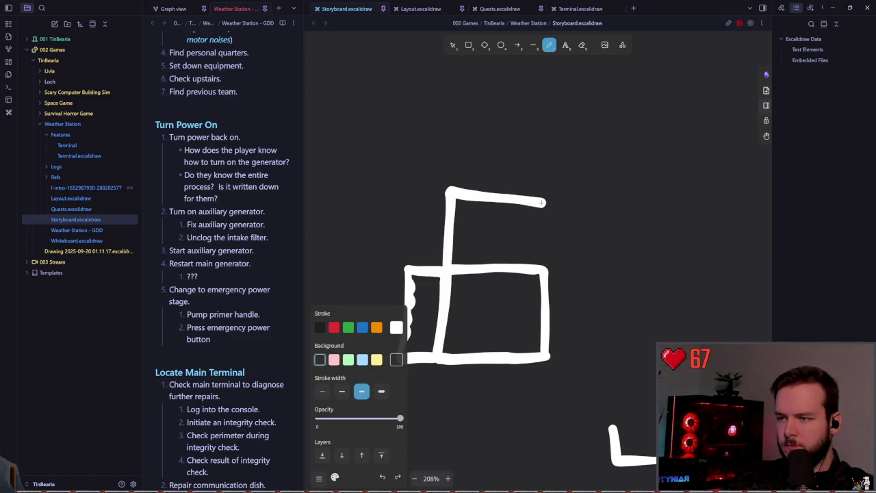
Redraw the wide top section outline above the box after several undone attempts.
scroll(489, 292, down, 1)
key(ctrl+z)
mouse_move(411, 239)
mouse_down()
mouse_move(409, 185)
mouse_move(553, 241)
mouse_up()
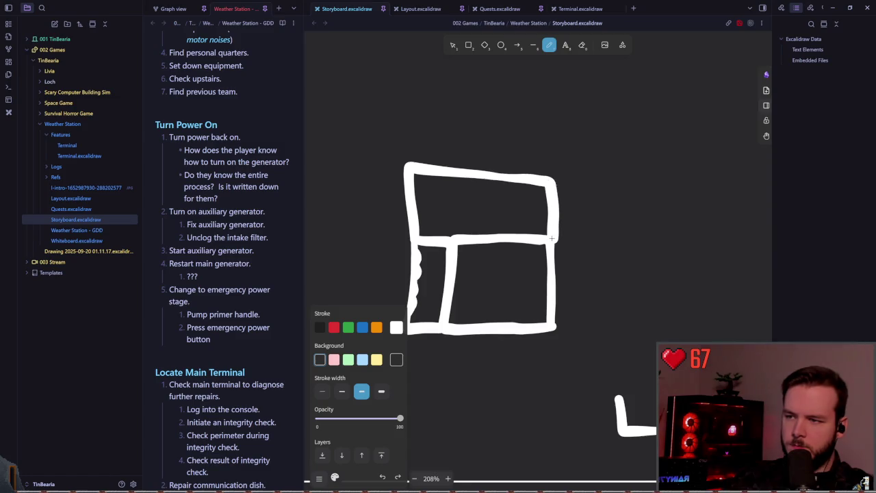
key(ctrl+z)
mouse_move(417, 240)
mouse_down()
mouse_move(543, 237)
mouse_move(540, 165)
mouse_up()
key(ctrl+z)
key(ctrl+z)
mouse_move(551, 242)
mouse_down()
mouse_move(424, 178)
mouse_move(414, 237)
mouse_up()
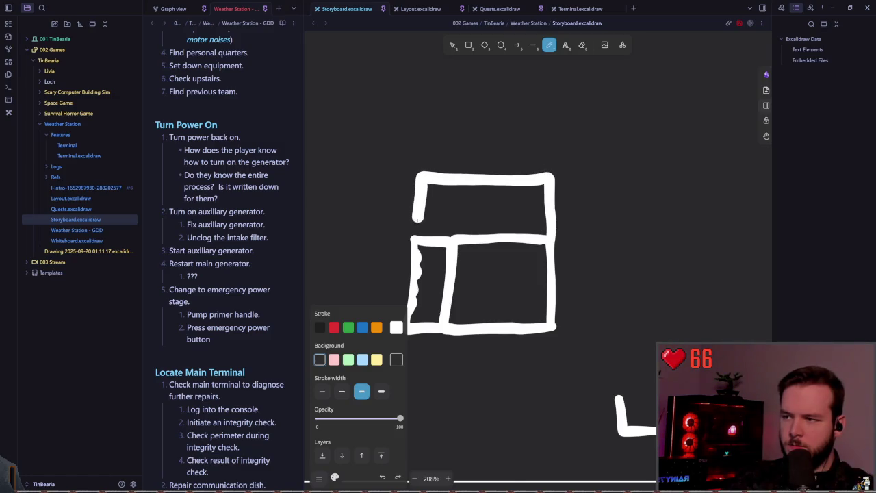
scroll(499, 268, up, 2)
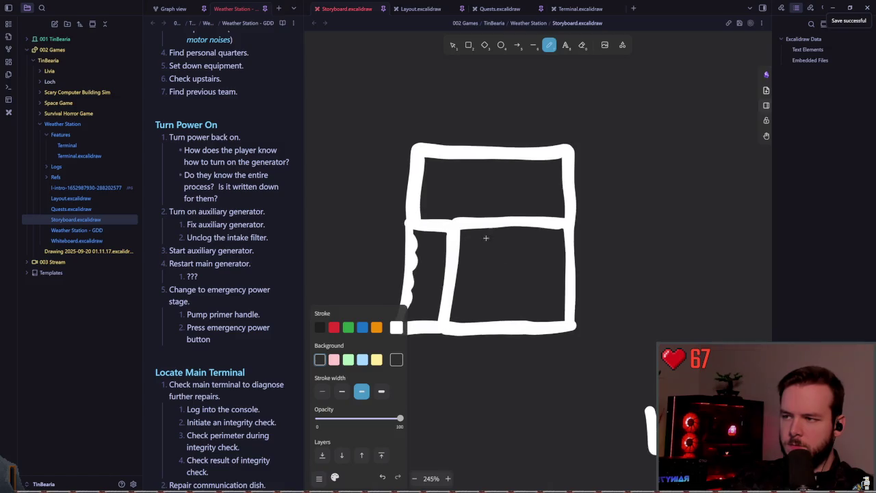
click(452, 45)
Nudge the top section into alignment and stretch it taller upward.
click(413, 186)
drag(413, 186, 415, 186)
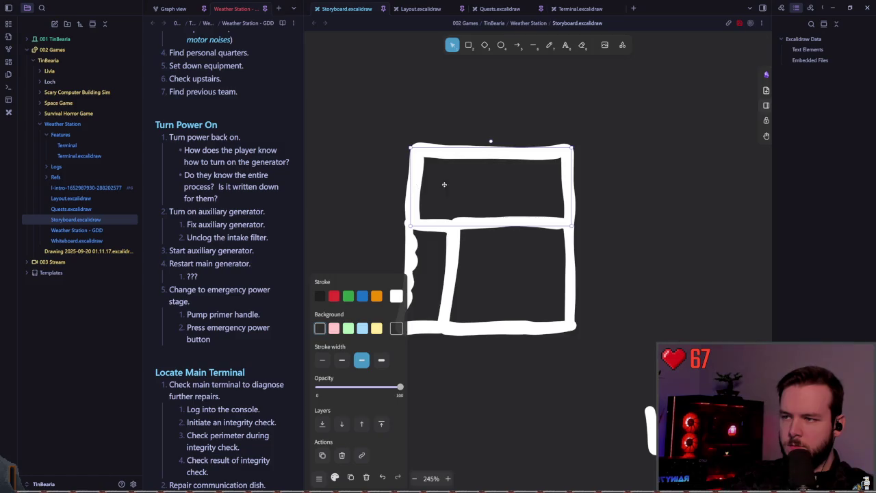
click(444, 186)
scroll(520, 264, up, 2)
click(485, 141)
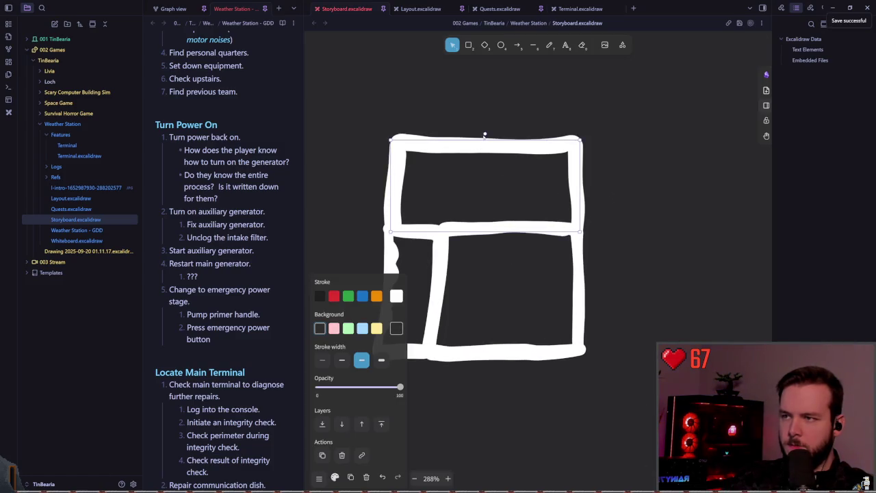
drag(486, 136, 485, 96)
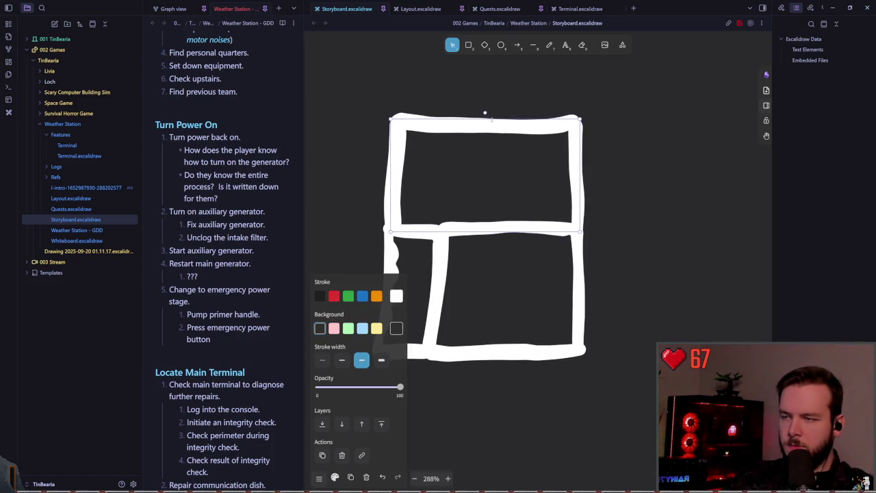
click(618, 318)
scroll(534, 293, down, 5)
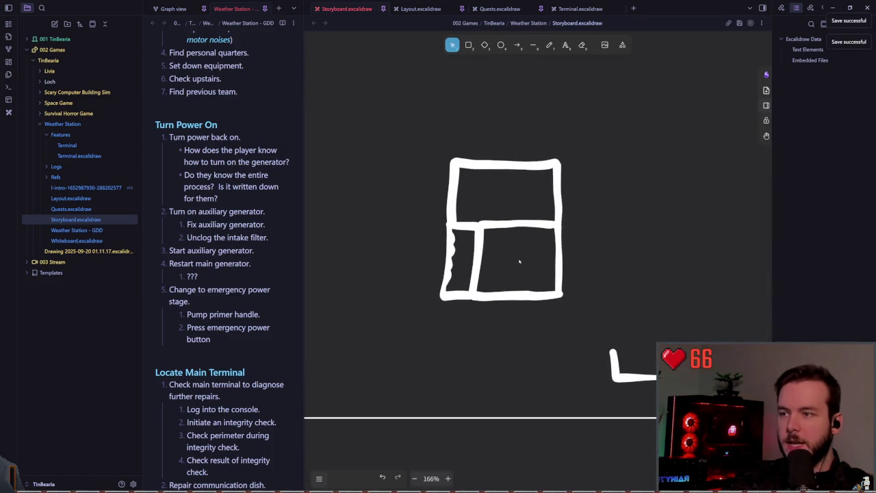
scroll(520, 253, up, 5)
Sketch bold fingers along the frame's left edge with the pencil.
key(p)
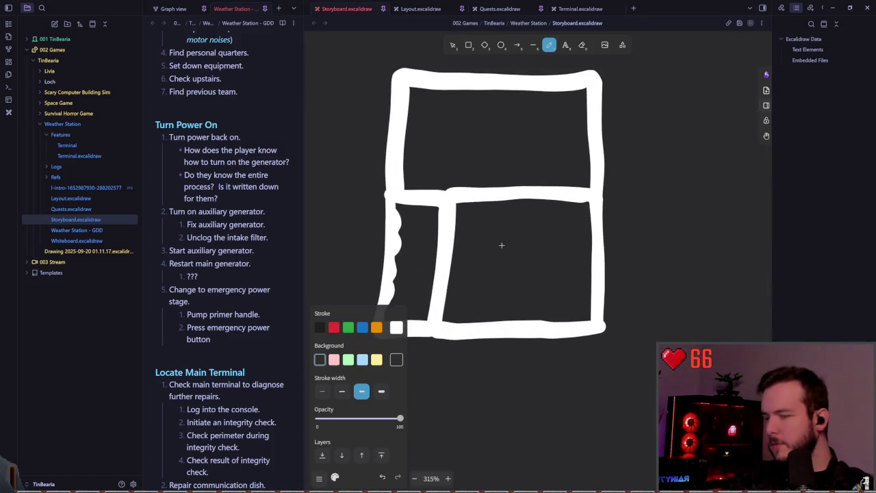
scroll(506, 239, right, 1)
scroll(548, 232, down, 1)
scroll(548, 231, left, 1)
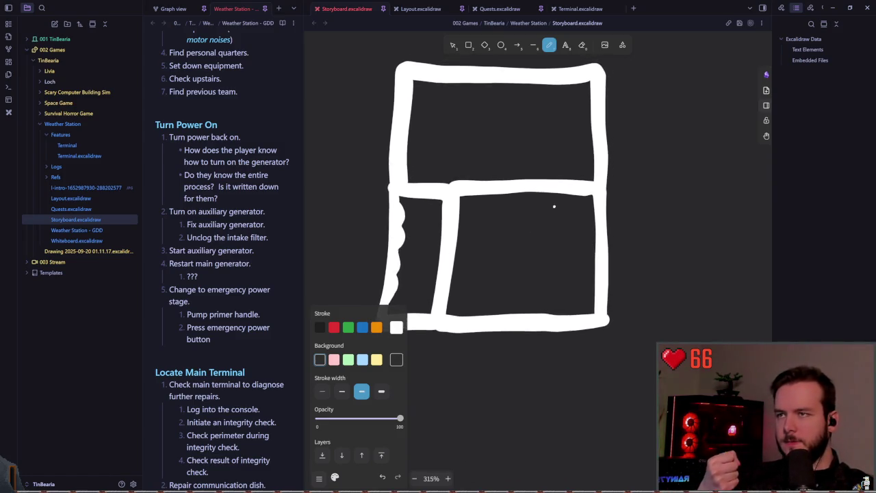
scroll(484, 212, left, 3)
mouse_move(429, 208)
mouse_down()
mouse_move(452, 209)
mouse_move(452, 222)
mouse_move(411, 212)
mouse_move(421, 254)
mouse_move(411, 247)
mouse_move(411, 287)
mouse_up()
Undo the lowest finger strokes of the hand sketch on the left edge.
key(ctrl+z)
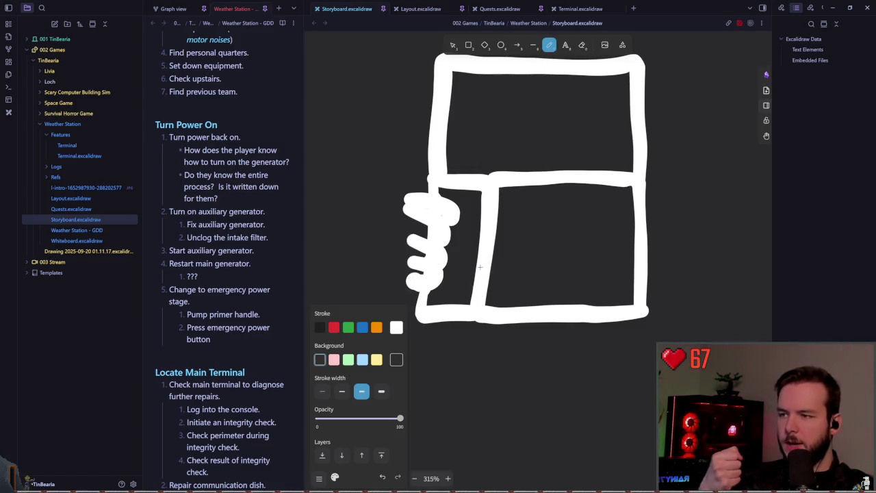
key(ctrl+z)
key(ctrl+z)
key(ctrl+z)
key(ctrl+z)
key(ctrl+z)
scroll(522, 245, right, 1)
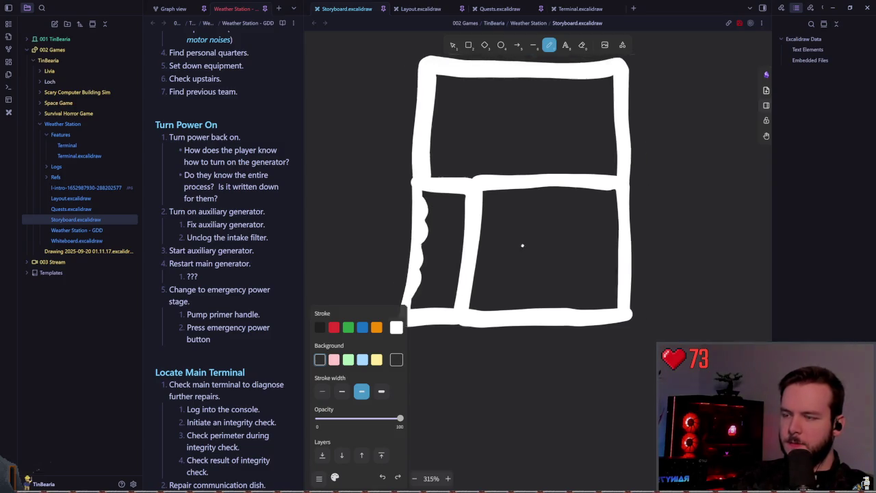
Trace a wavy stroke over the panel frame's left edge to thicken it.
scroll(495, 240, right, 3)
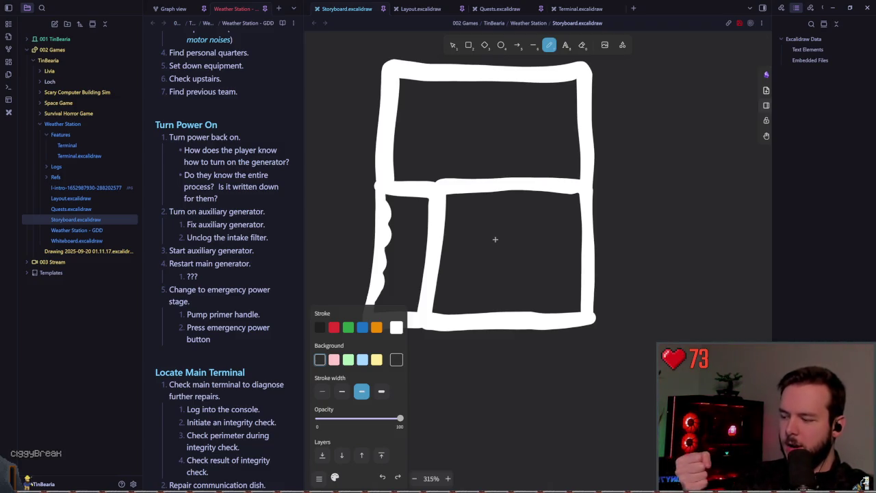
scroll(447, 243, down, 1)
scroll(448, 243, left, 1)
scroll(447, 243, left, 1)
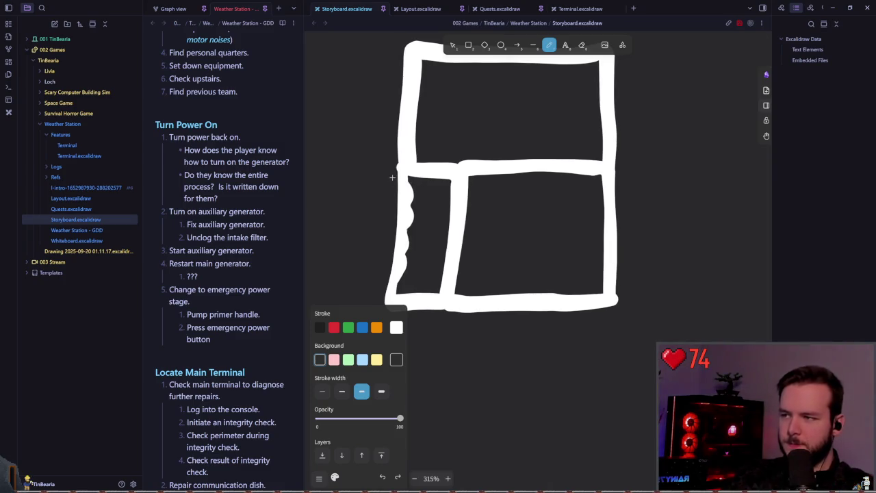
drag(394, 172, 381, 288)
Select the small bracket stroke below the frame and delete it.
ctrl+scroll(515, 234, down, 1)
ctrl+scroll(510, 231, down, 1)
ctrl+scroll(507, 226, down, 1)
scroll(507, 226, up, 1)
scroll(507, 227, right, 1)
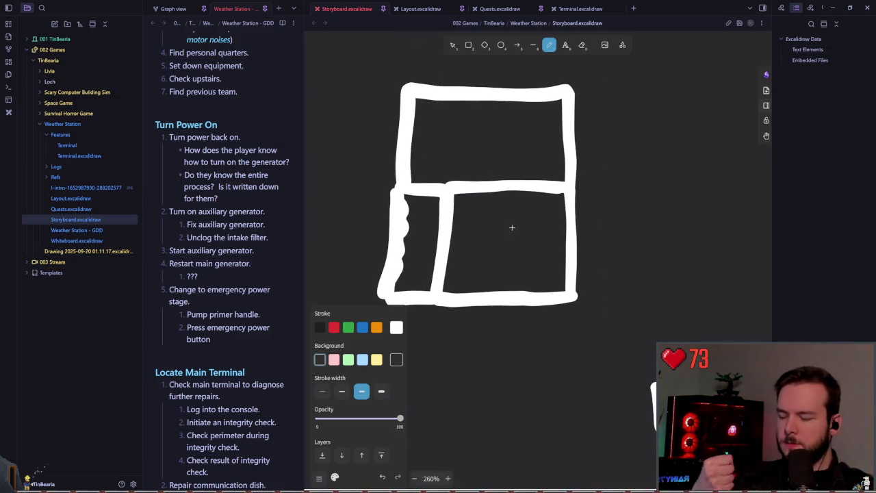
ctrl+scroll(508, 218, down, 2)
ctrl+scroll(509, 219, down, 5)
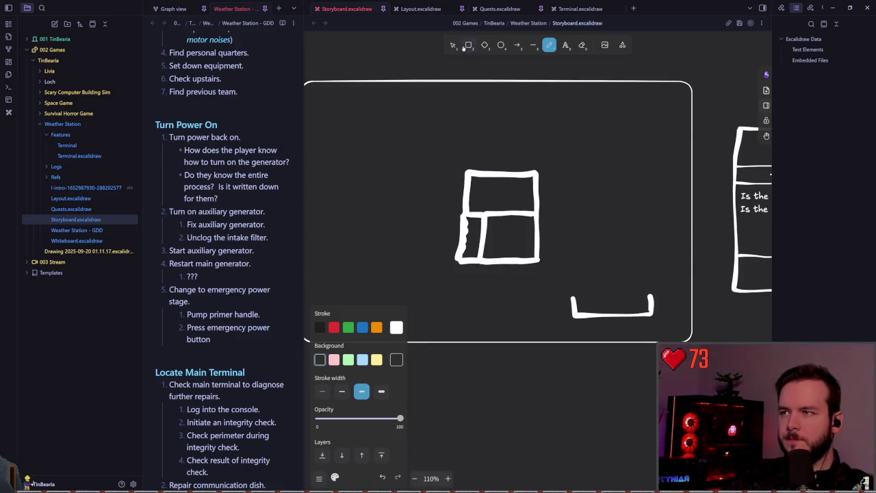
key(v)
drag(663, 294, 565, 322)
key(Delete)
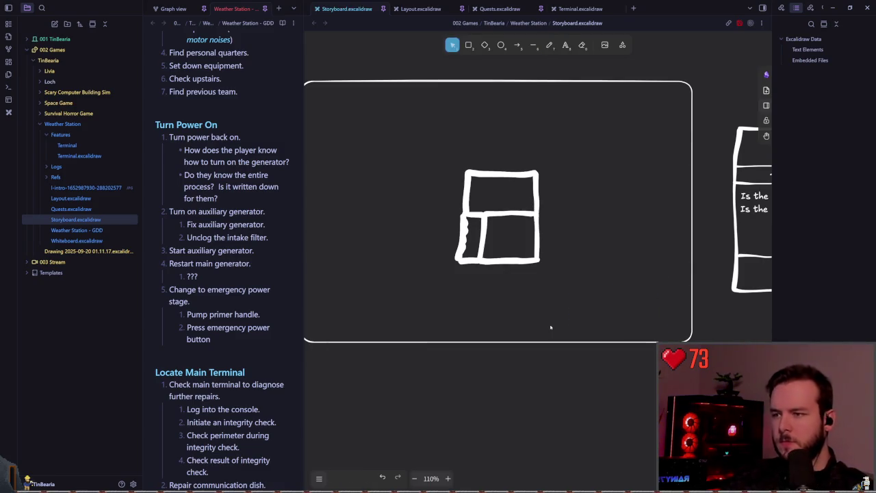
ctrl+scroll(583, 250, up, 5)
ctrl+scroll(583, 250, up, 4)
ctrl+scroll(555, 185, up, 5)
Draw a thin inner rectangle inside the top section using the thinnest stroke width.
key(p)
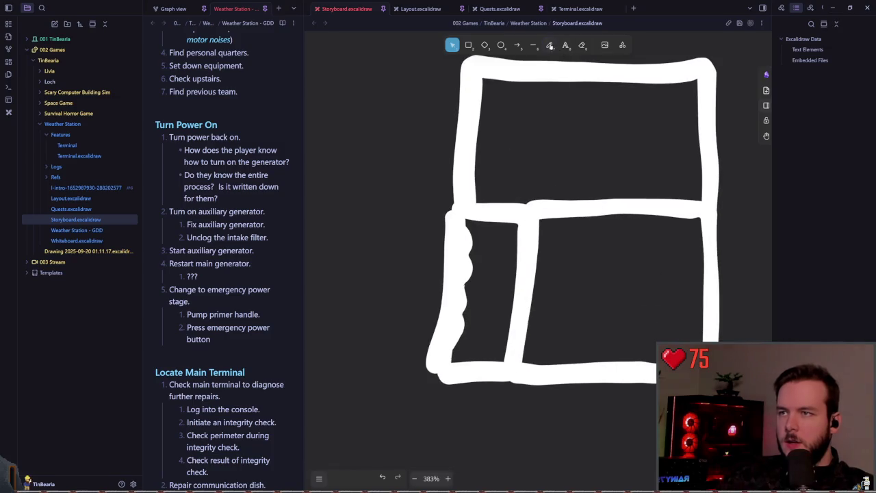
click(341, 391)
mouse_move(488, 85)
mouse_down()
mouse_move(692, 178)
mouse_move(492, 190)
mouse_move(487, 82)
mouse_move(562, 90)
mouse_move(488, 182)
mouse_up()
key(ctrl+z)
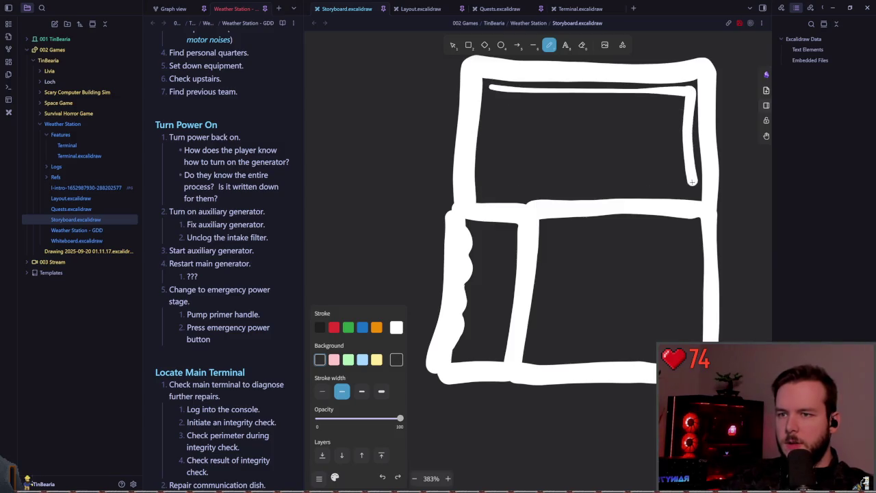
key(ctrl+z)
drag(489, 87, 698, 164)
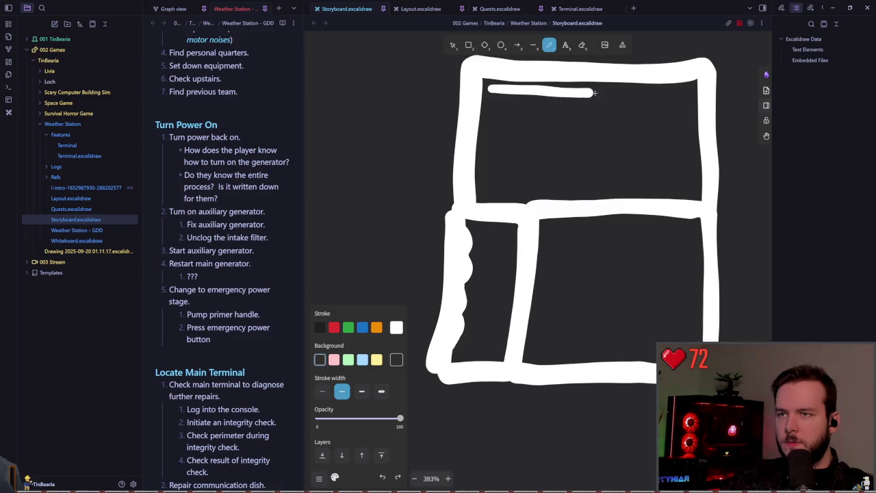
key(ctrl+z)
click(322, 391)
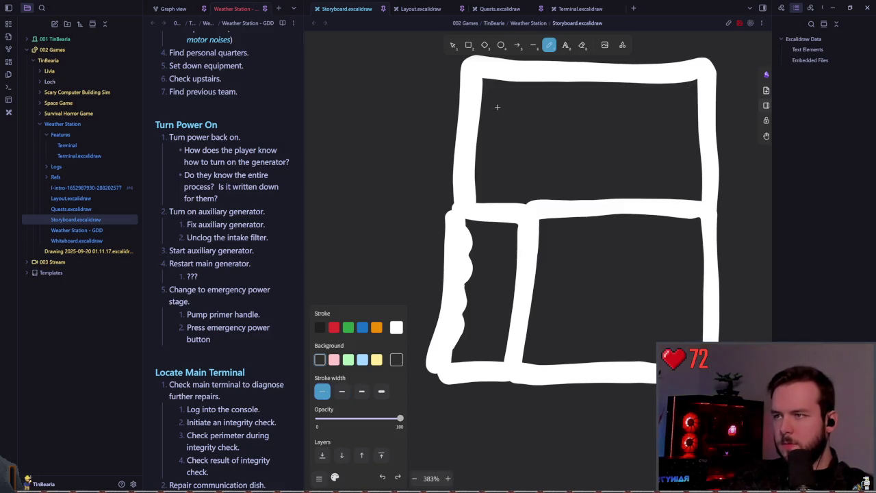
mouse_move(489, 88)
mouse_down()
mouse_move(585, 89)
mouse_move(700, 185)
mouse_up()
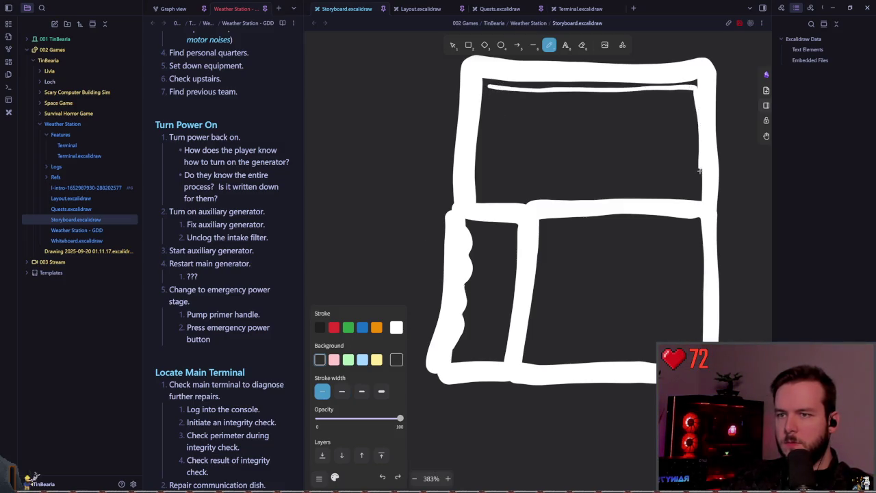
key(ctrl+z)
drag(489, 88, 700, 197)
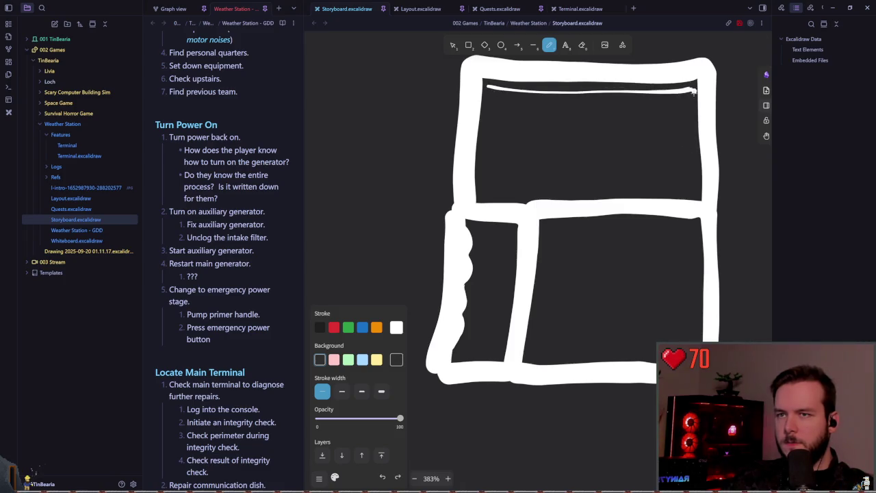
key(ctrl+z)
mouse_move(688, 91)
mouse_down()
mouse_move(489, 188)
mouse_move(682, 185)
mouse_move(697, 151)
mouse_move(690, 97)
mouse_up()
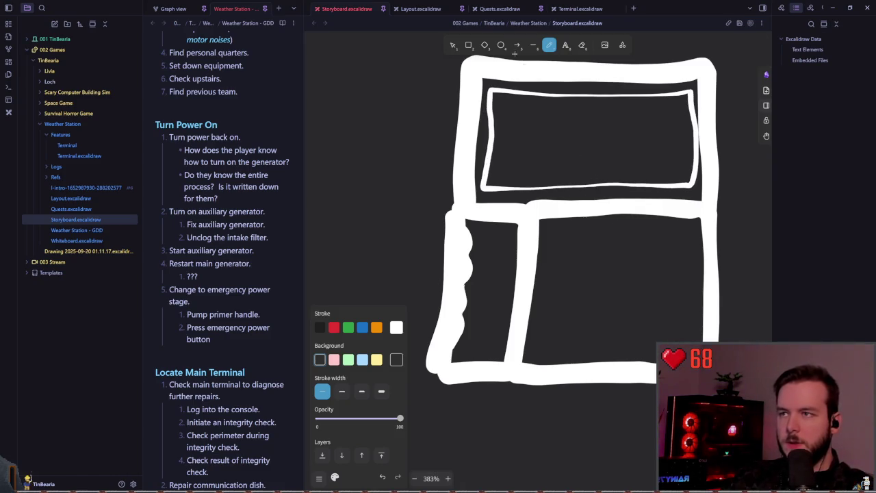
Pull the inner rectangle's right side slightly left, then deselect it.
key(v)
click(695, 128)
drag(695, 131, 688, 131)
click(760, 169)
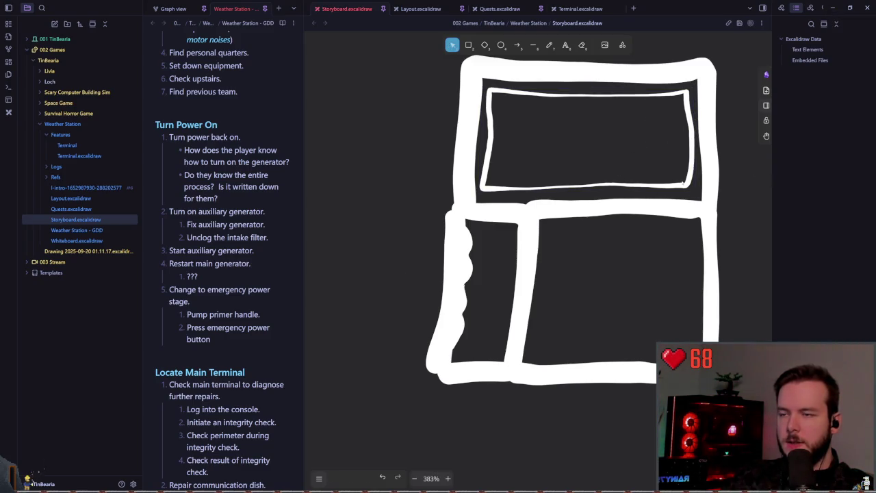
scroll(631, 172, up, 1)
scroll(631, 171, right, 2)
click(550, 45)
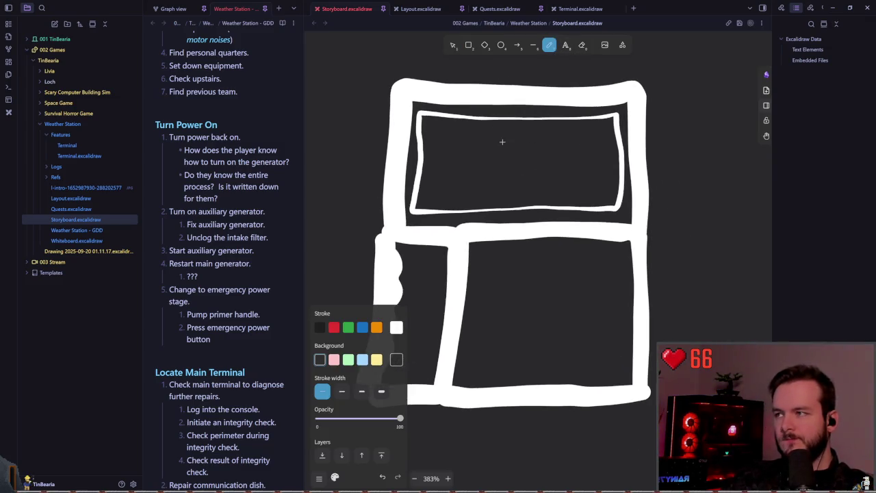
scroll(503, 142, down, 2)
scroll(503, 142, left, 2)
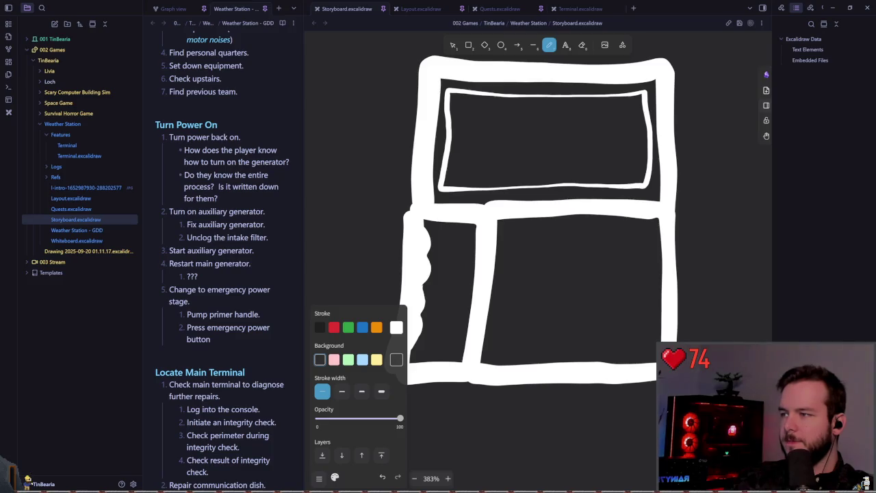
scroll(538, 198, down, 5)
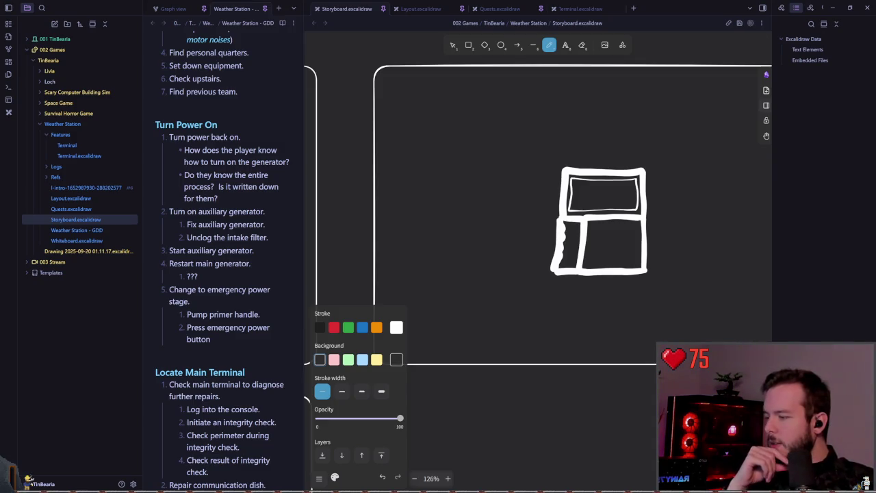
scroll(438, 205, right, 2)
scroll(439, 204, right, 1)
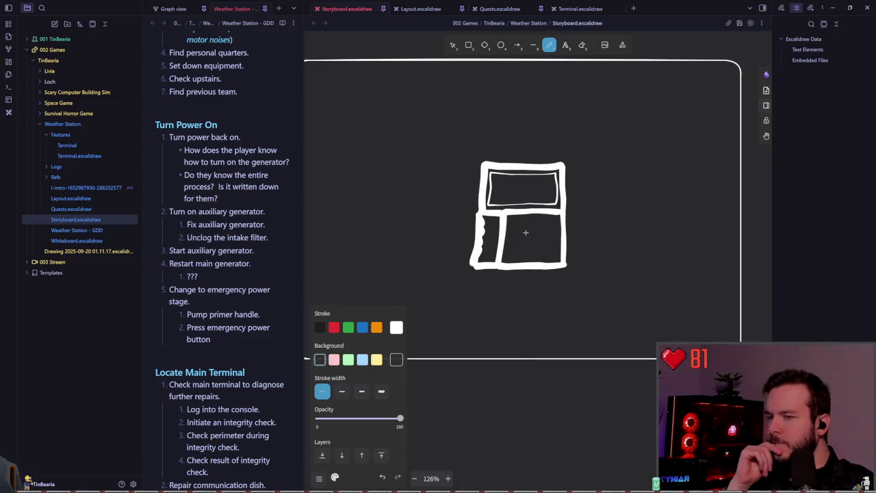
Box-select all strokes of the panel sketch and drag them further right.
drag(524, 233, 582, 211)
scroll(516, 180, up, 1)
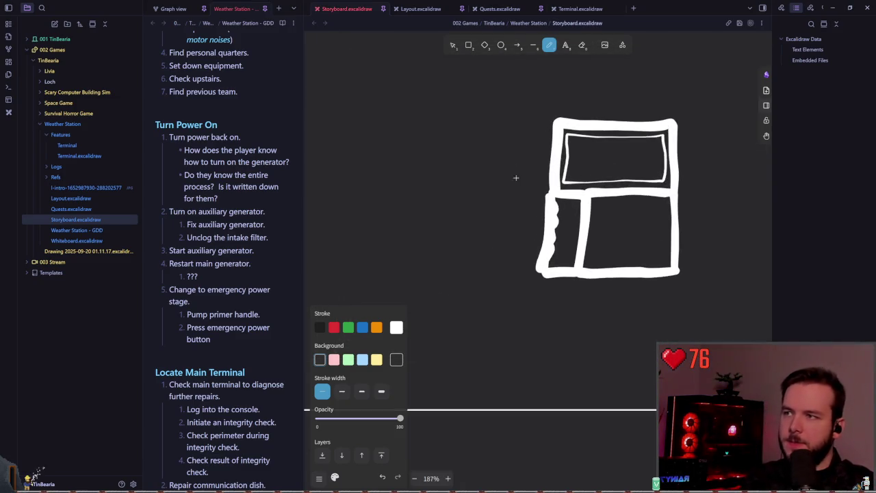
key(v)
drag(457, 121, 595, 274)
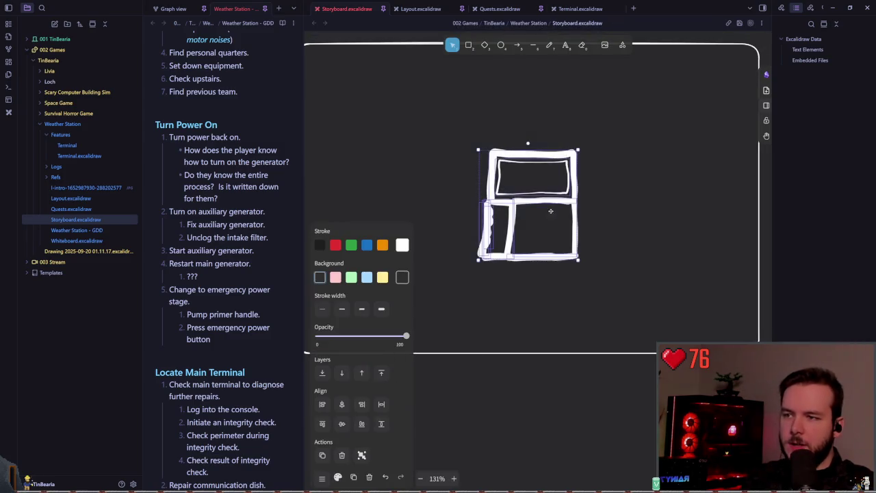
drag(534, 205, 595, 201)
click(488, 188)
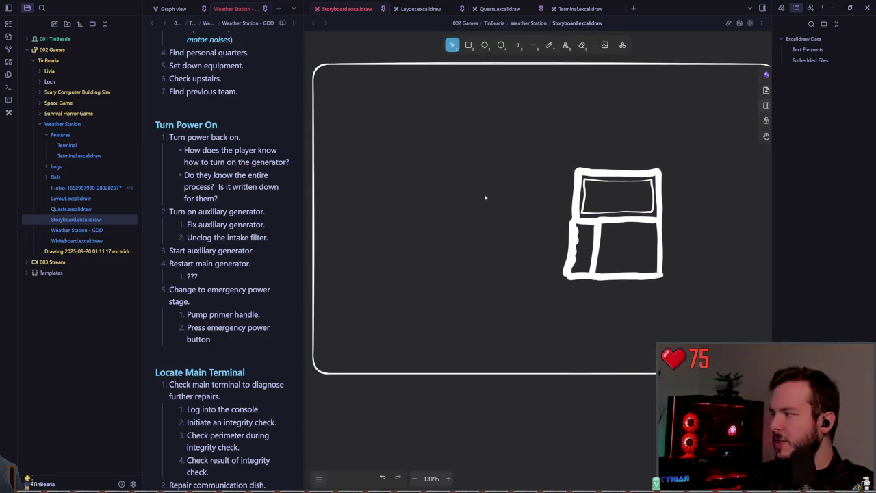
click(549, 46)
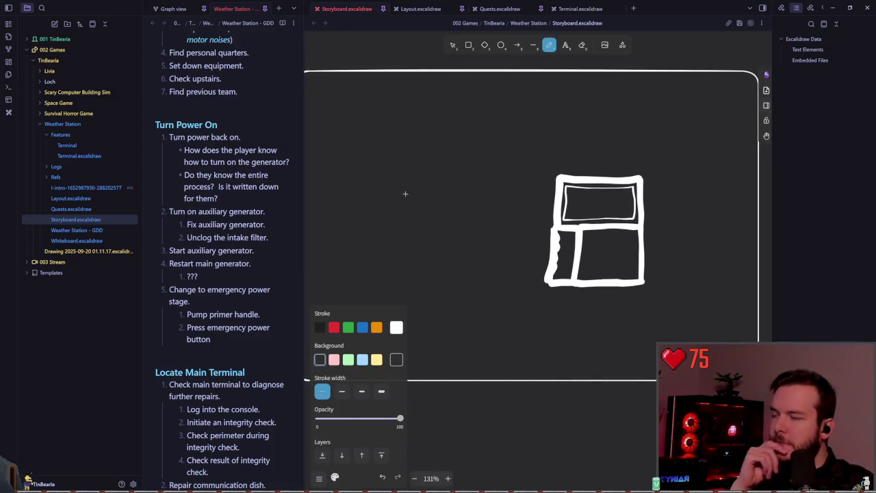
ctrl+scroll(397, 215, up, 2)
scroll(397, 215, left, 2)
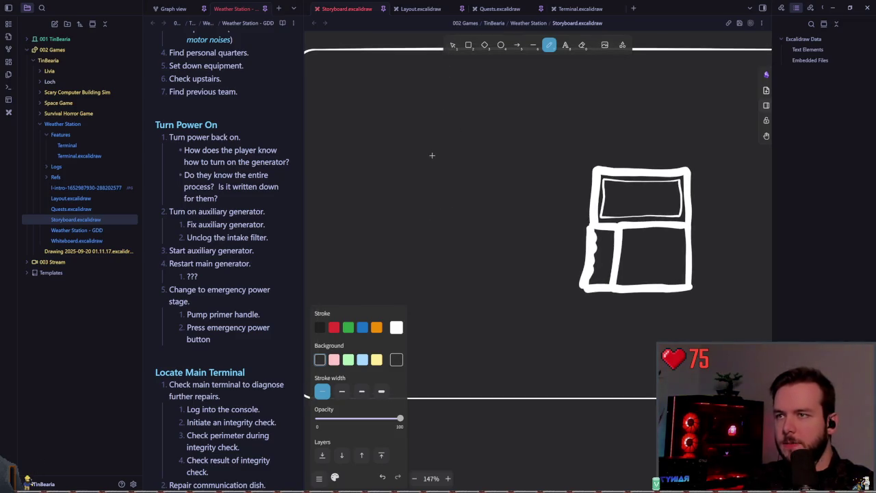
scroll(452, 161, left, 2)
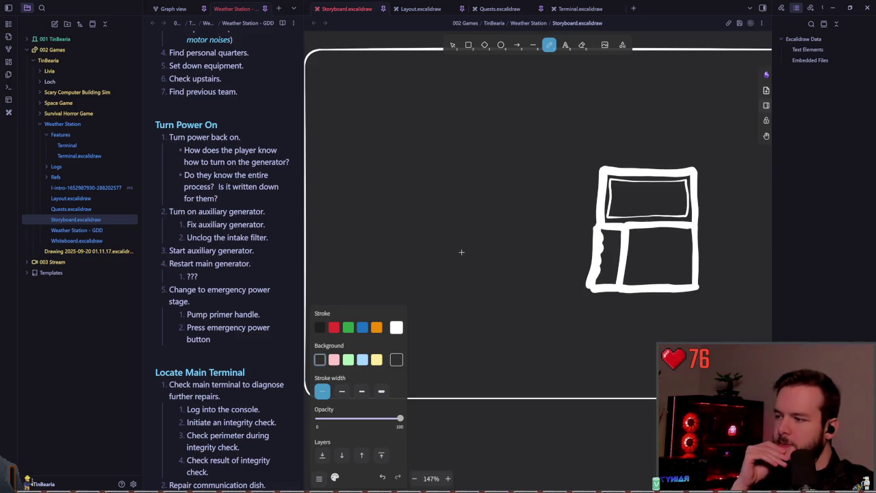
scroll(442, 263, down, 1)
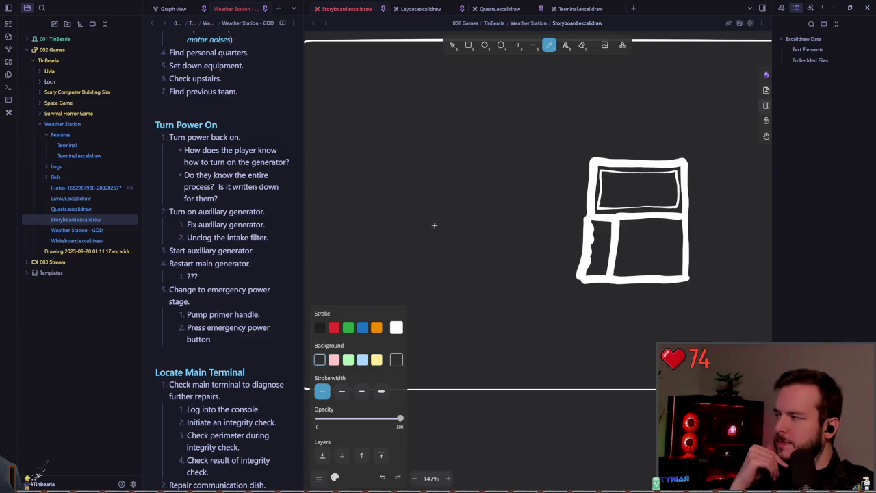
Set the pen to medium stroke width, undo test strokes, and begin a frame left of the panel.
drag(512, 277, 400, 277)
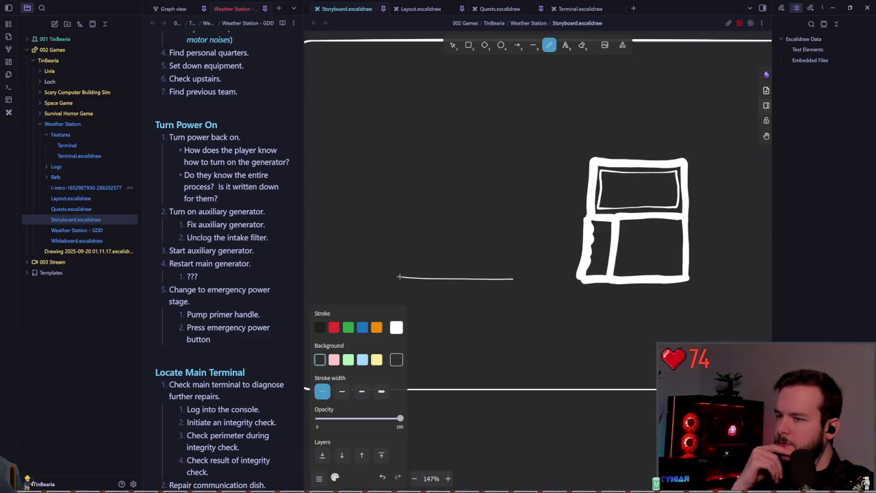
key(ctrl+z)
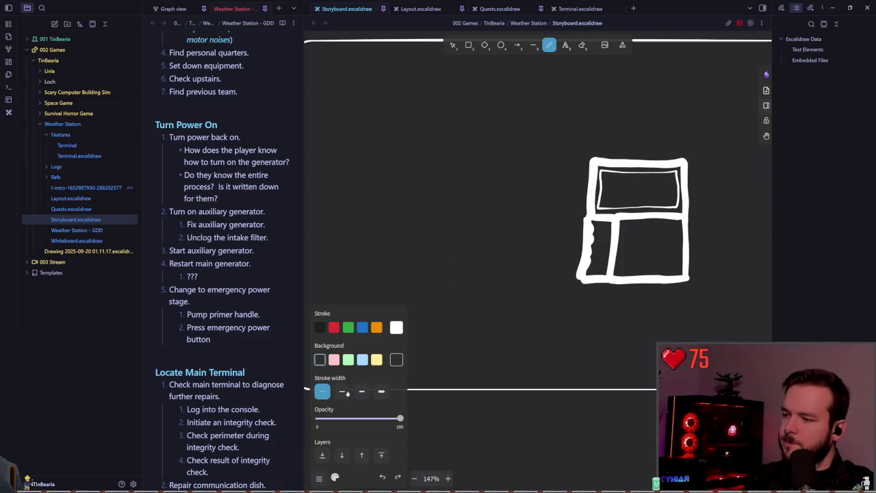
click(342, 391)
drag(484, 164, 483, 165)
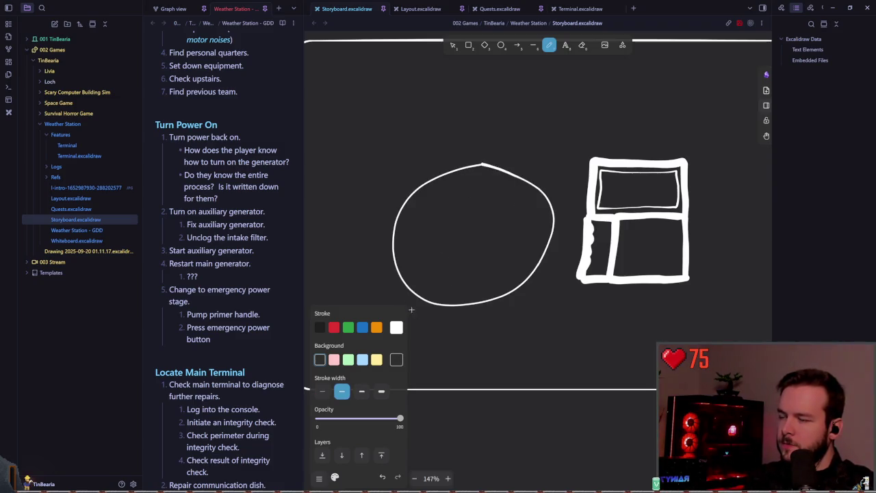
key(ctrl+z)
scroll(495, 268, up, 2)
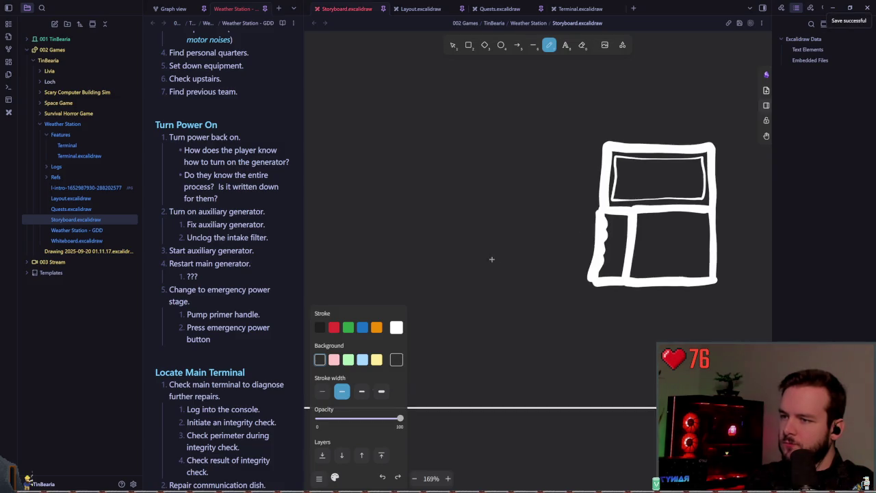
scroll(425, 263, up, 1)
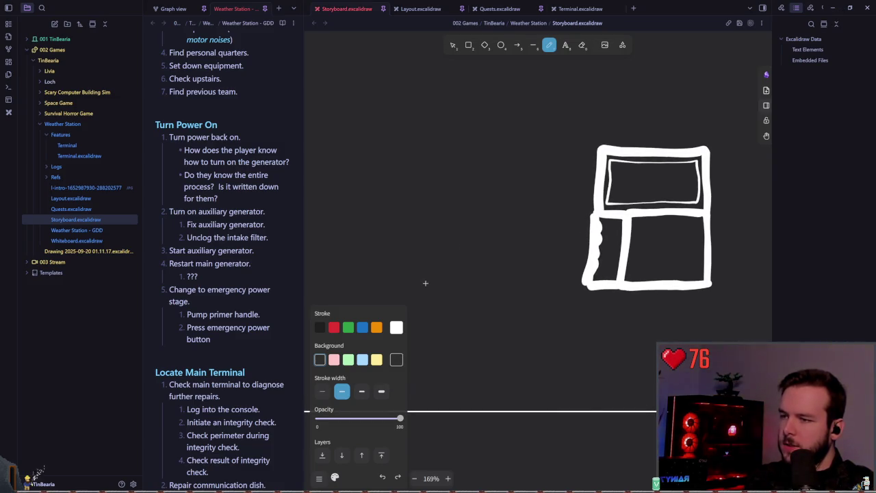
mouse_move(378, 293)
mouse_down()
mouse_move(417, 237)
mouse_move(397, 280)
mouse_move(408, 227)
mouse_move(469, 225)
mouse_up()
Undo the misdrawn first stroke and save the storyboard drawing.
key(ctrl+z)
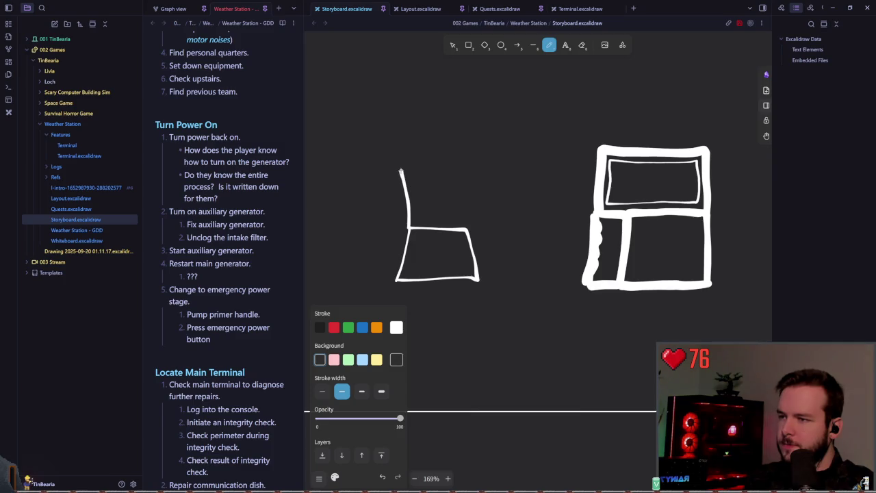
key(ctrl+s)
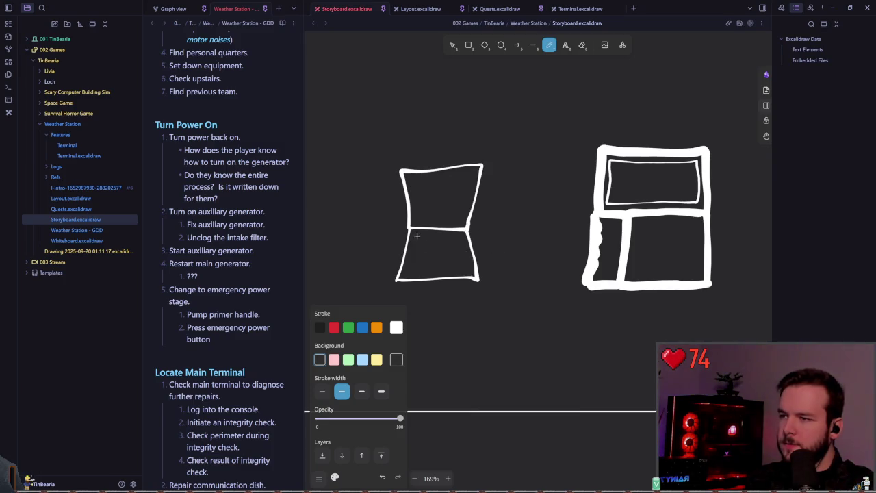
scroll(439, 233, up, 3)
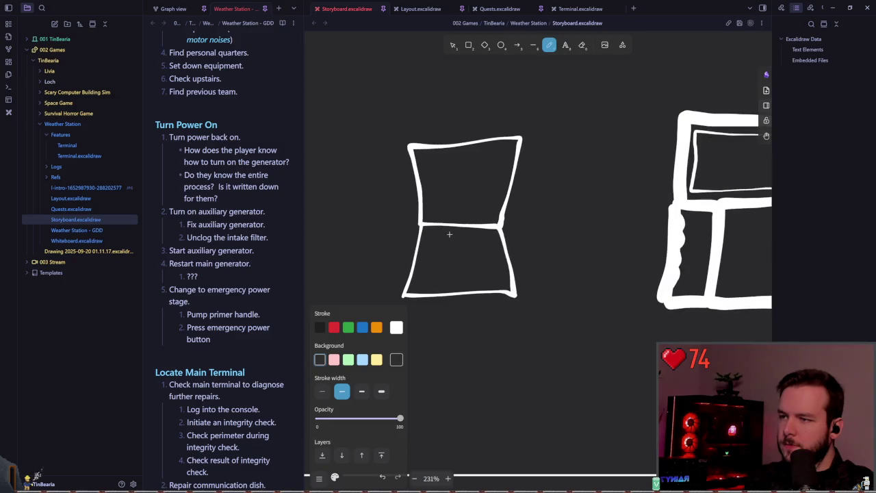
Try edge, inner top line, bar and dot strokes on the frame, undoing the stray ones.
drag(418, 151, 503, 218)
key(ctrl+z)
mouse_move(419, 156)
mouse_down()
mouse_move(508, 149)
mouse_move(425, 215)
mouse_move(507, 141)
mouse_up()
key(ctrl+z)
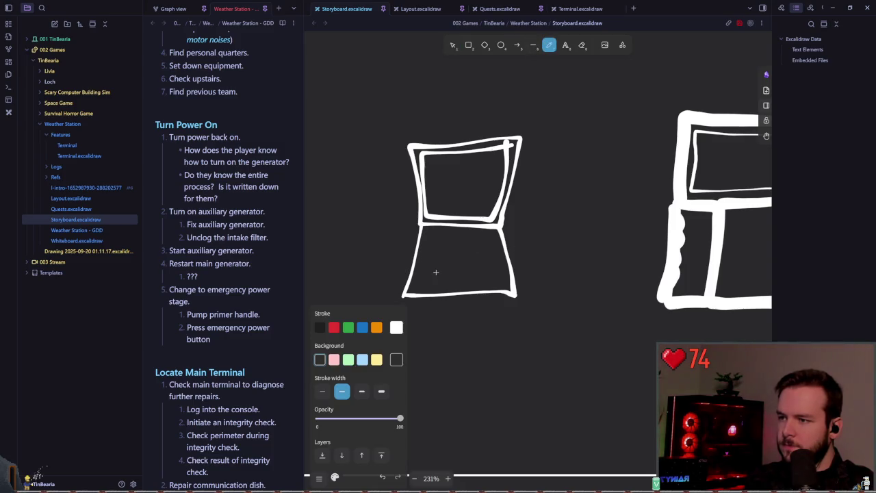
drag(440, 278, 477, 277)
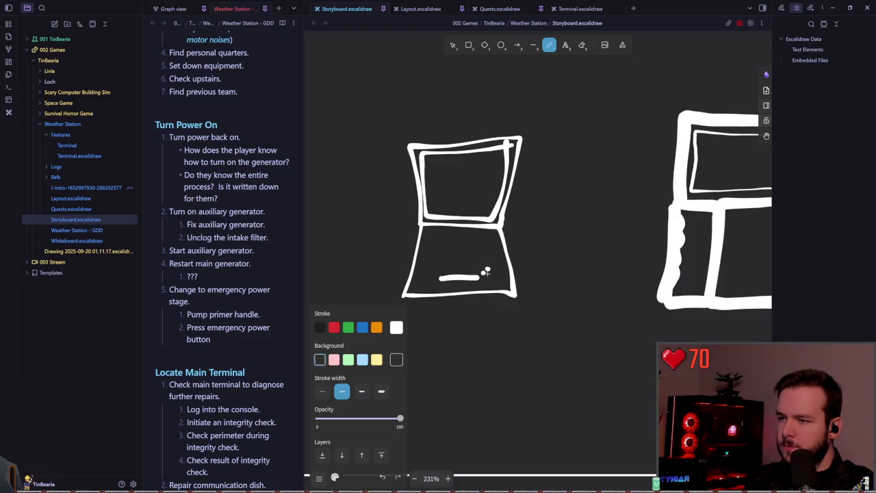
drag(486, 272, 491, 272)
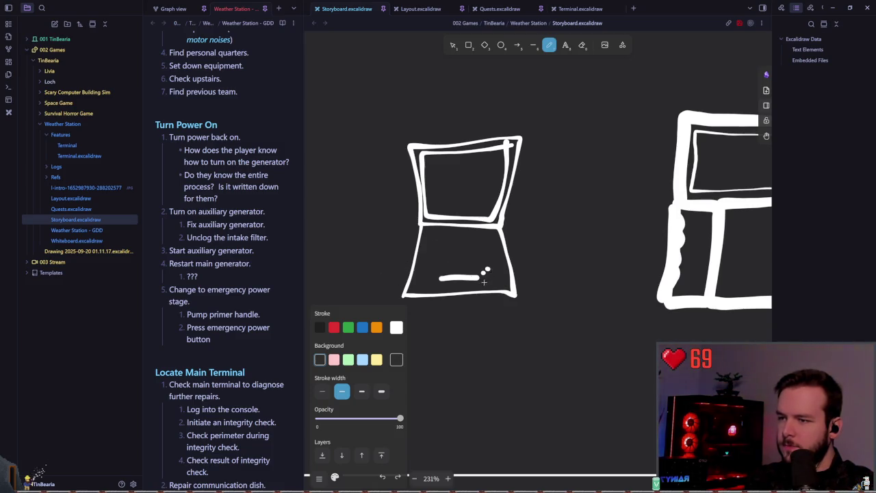
key(ctrl+z)
key(ctrl+z)
key(ctrl+z)
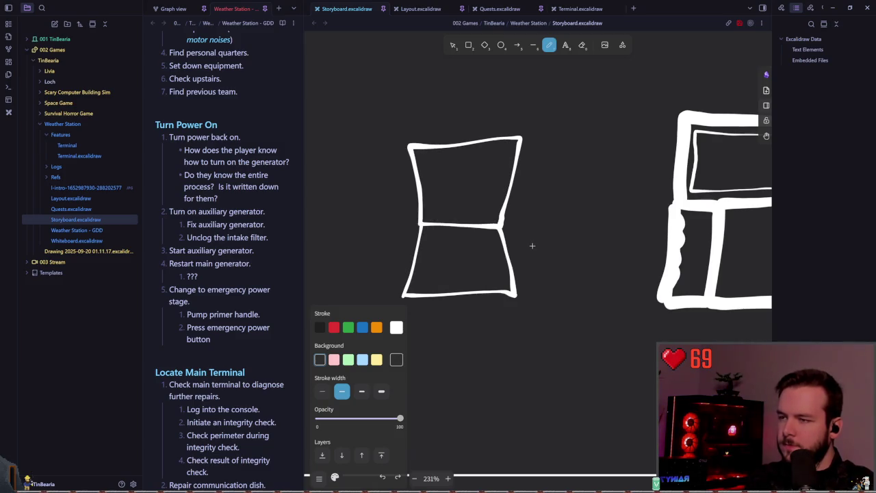
scroll(532, 243, down, 5)
Undo the new sketch's upper box and pan left to recentre the storyboard frame.
key(ctrl+z)
key(ctrl+z)
key(ctrl+z)
drag(510, 251, 449, 258)
scroll(455, 253, left, 1)
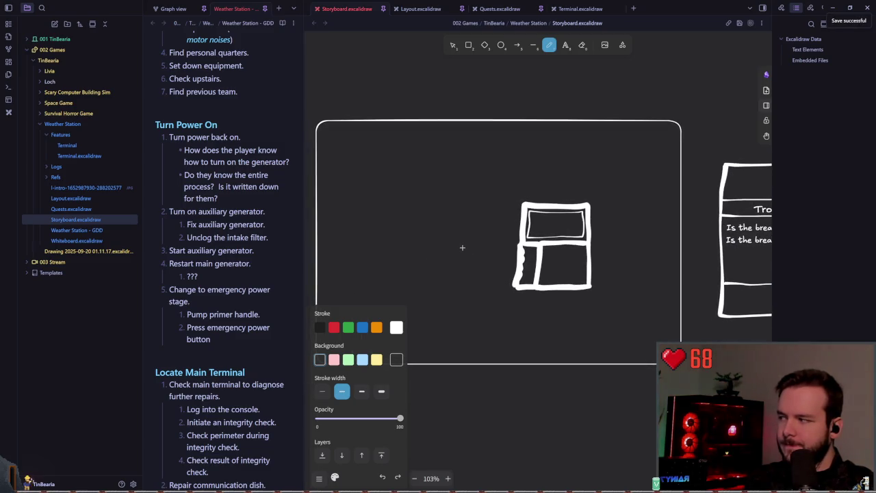
scroll(466, 249, left, 1)
scroll(470, 252, left, 1)
scroll(471, 252, down, 1)
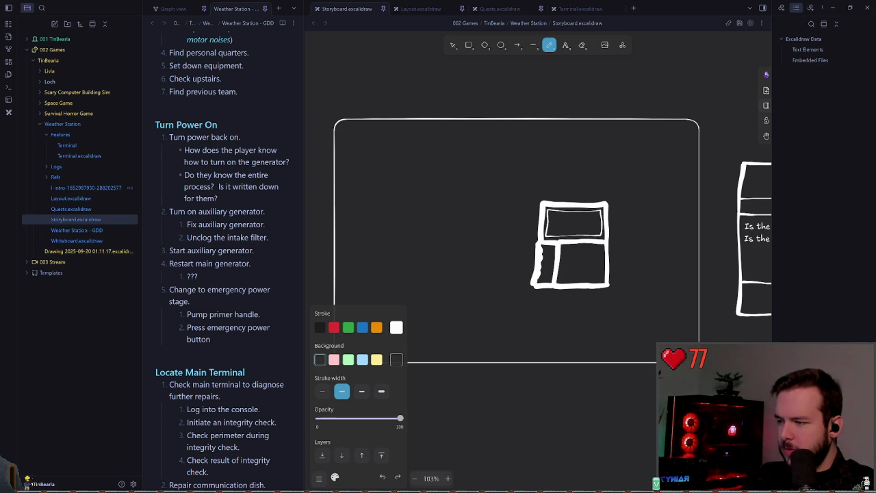
Jump the GDD note to Station Cables/Breaker and expand its reference photos.
scroll(226, 274, down, 2)
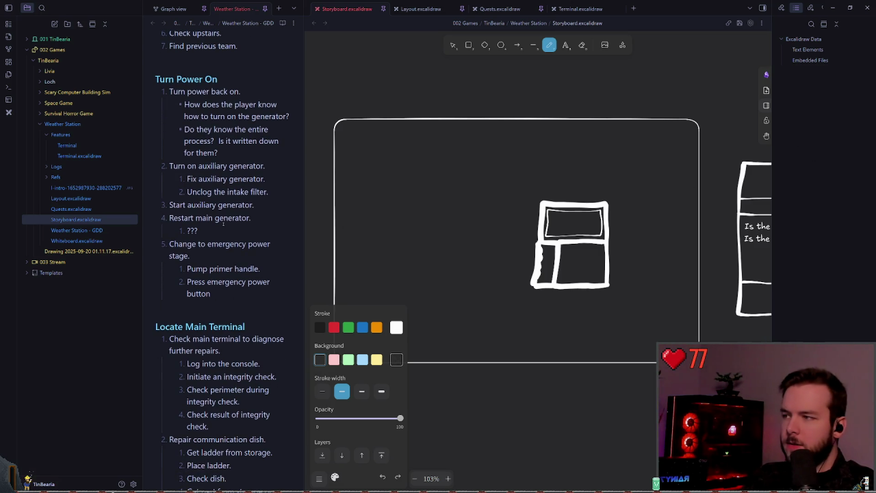
click(229, 217)
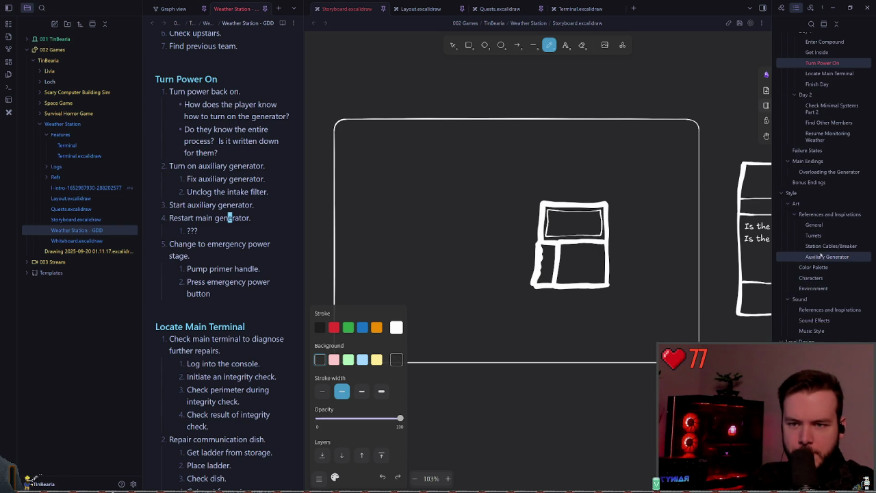
click(825, 256)
click(149, 216)
scroll(297, 227, down, 2)
scroll(297, 227, down, 2)
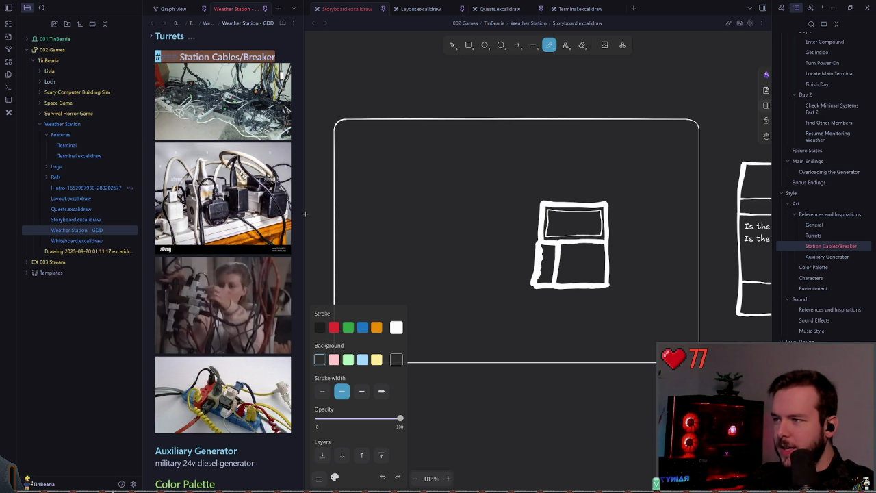
Widen the notes pane, zoom the canvas to fit all storyboards, and refocus the heading.
drag(306, 214, 431, 214)
key(shift+1)
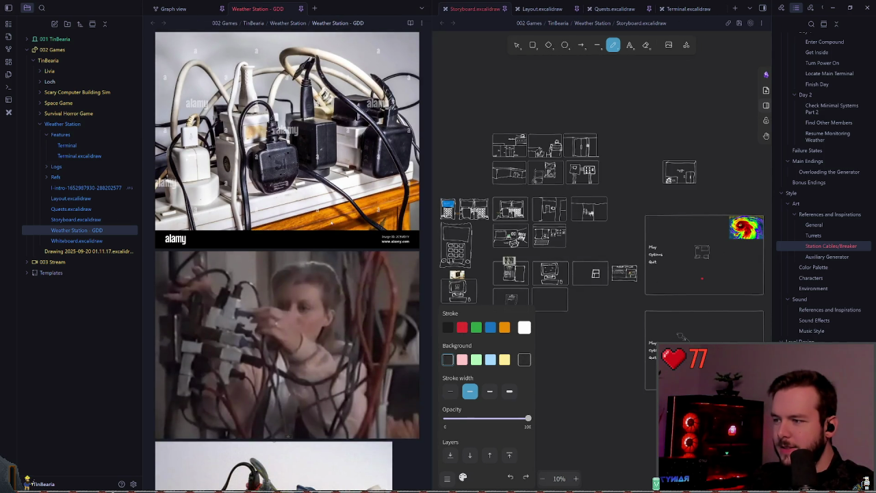
scroll(335, 269, down, 3)
scroll(335, 269, down, 2)
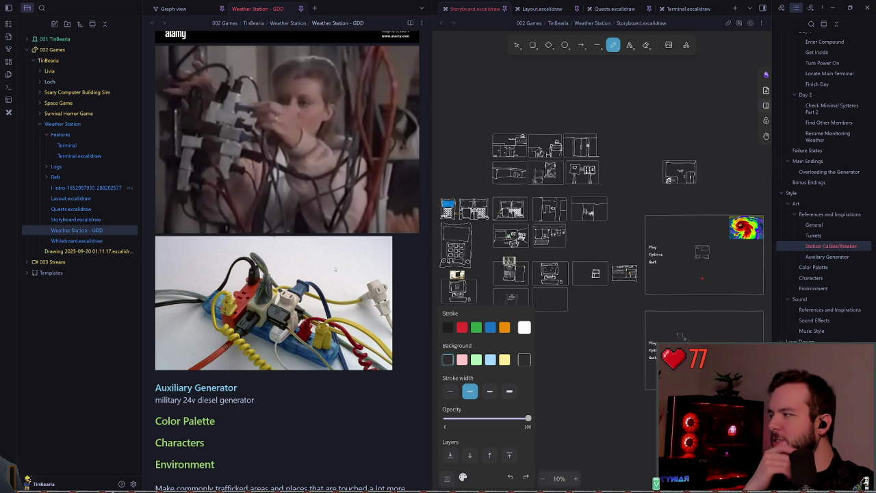
scroll(312, 275, up, 3)
scroll(308, 260, up, 3)
scroll(304, 247, up, 3)
scroll(300, 233, up, 3)
scroll(301, 226, down, 2)
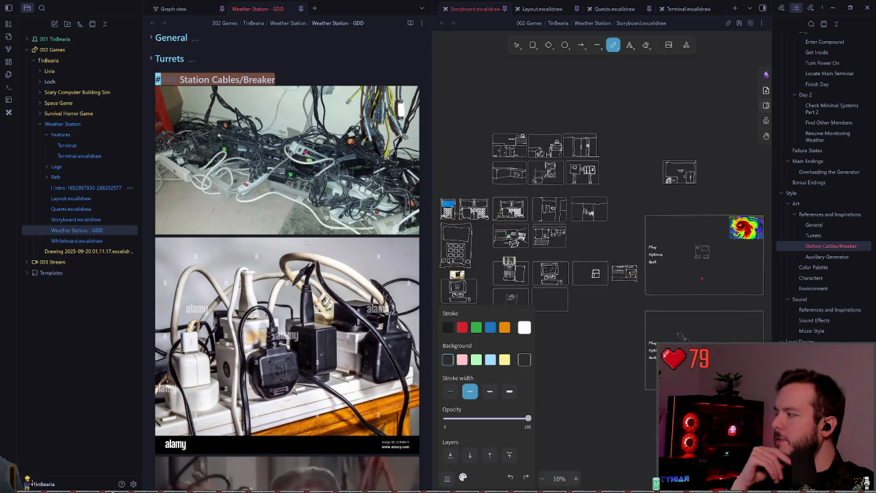
click(159, 80)
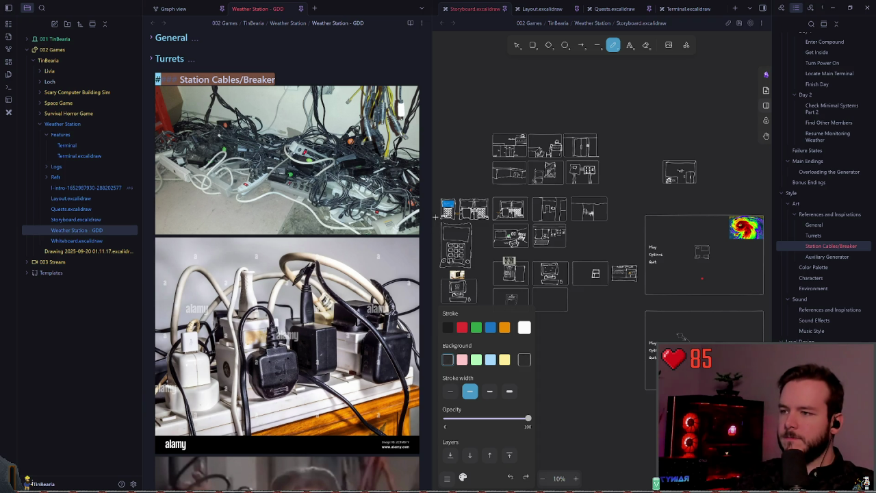
Narrow the notes pane beside the drawing, refocus the Station Cables/Breaker heading, then switch windows.
drag(432, 217, 370, 217)
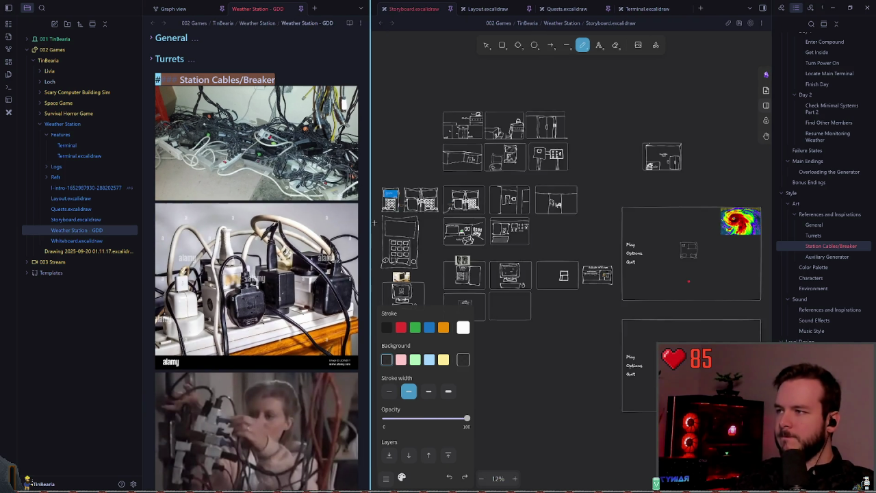
click(288, 69)
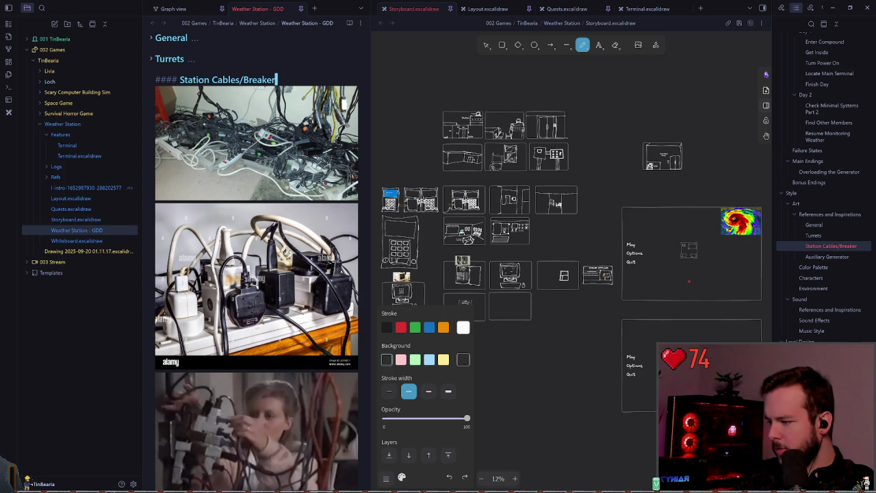
key(alt+Tab)
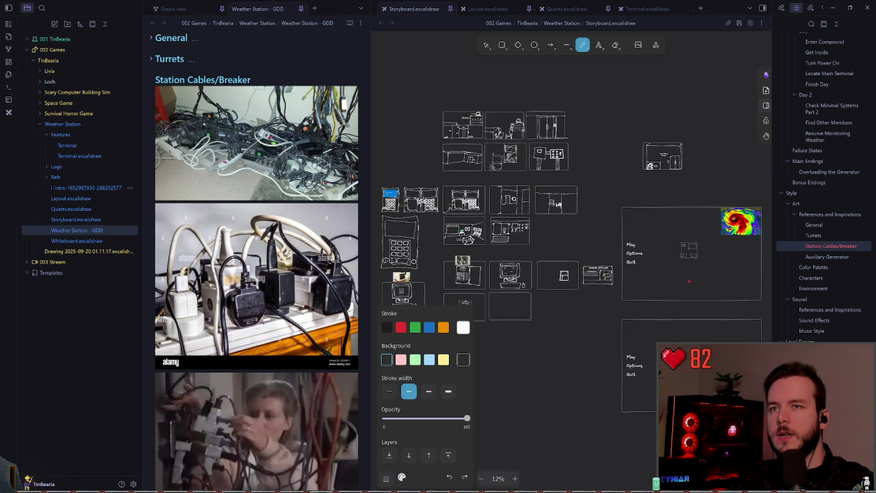
Zoom into the canvas and sketch a white horizontal test line, then undo it.
ctrl+scroll(577, 319, up, 3)
ctrl+scroll(571, 198, up, 3)
ctrl+scroll(565, 214, up, 3)
ctrl+scroll(565, 215, up, 2)
ctrl+scroll(566, 219, up, 2)
ctrl+scroll(567, 226, up, 1)
ctrl+scroll(567, 230, up, 2)
scroll(575, 243, left, 2)
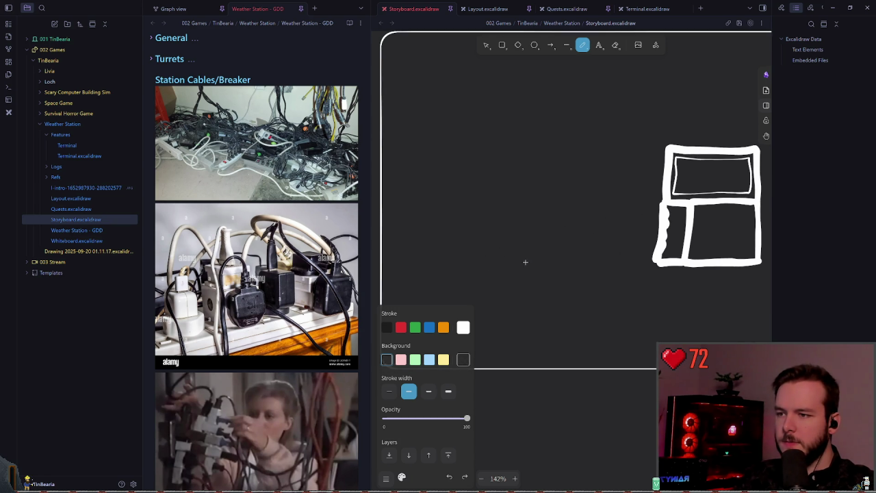
mouse_move(452, 259)
mouse_down()
mouse_move(546, 257)
mouse_move(470, 205)
mouse_move(450, 209)
mouse_move(477, 185)
mouse_move(573, 186)
mouse_move(575, 277)
mouse_up()
key(ctrl+z)
Draw the frame's lower box and the upper section above it, undoing the L-shaped stroke.
key(ctrl+z)
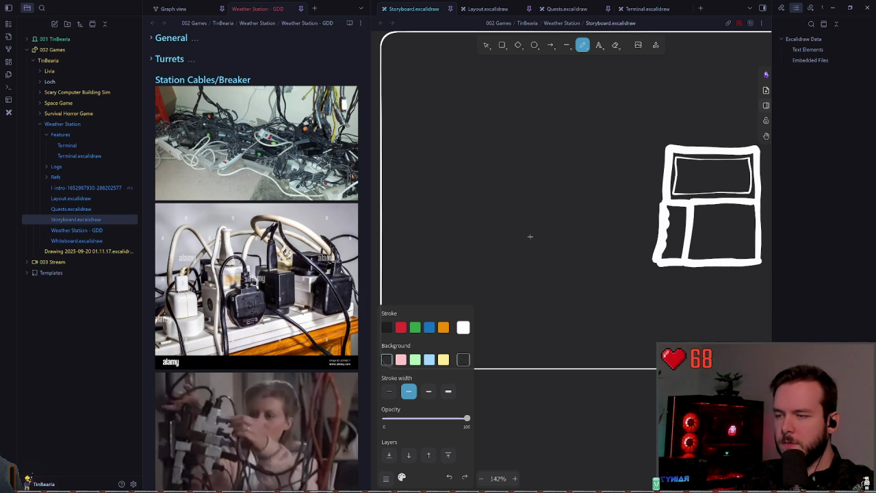
mouse_move(480, 218)
mouse_down()
mouse_move(569, 215)
mouse_move(568, 277)
mouse_move(483, 275)
mouse_up()
mouse_move(484, 216)
mouse_down()
mouse_move(487, 172)
mouse_move(580, 188)
mouse_move(568, 147)
mouse_move(486, 168)
mouse_move(484, 213)
mouse_move(487, 161)
mouse_up()
key(ctrl+z)
key(ctrl+z)
key(ctrl+z)
mouse_move(482, 217)
mouse_down()
mouse_move(557, 157)
mouse_move(572, 214)
mouse_up()
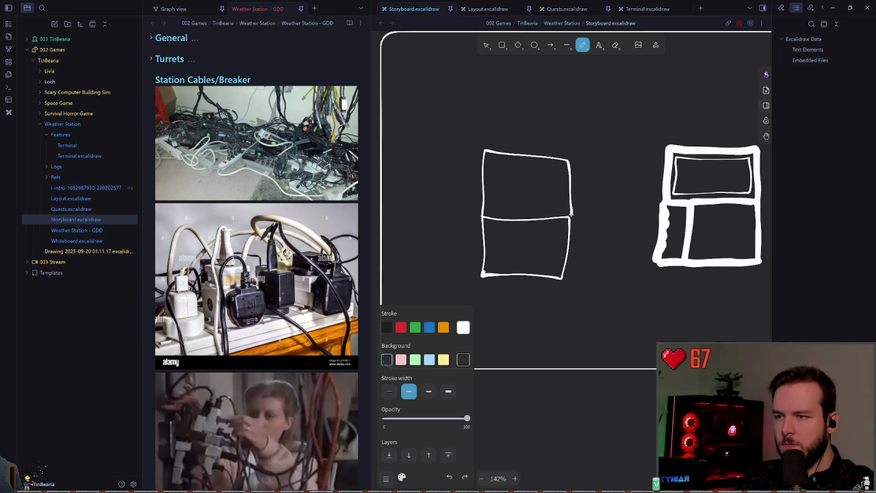
scroll(572, 199, up, 2)
scroll(548, 202, up, 2)
scroll(587, 190, up, 2)
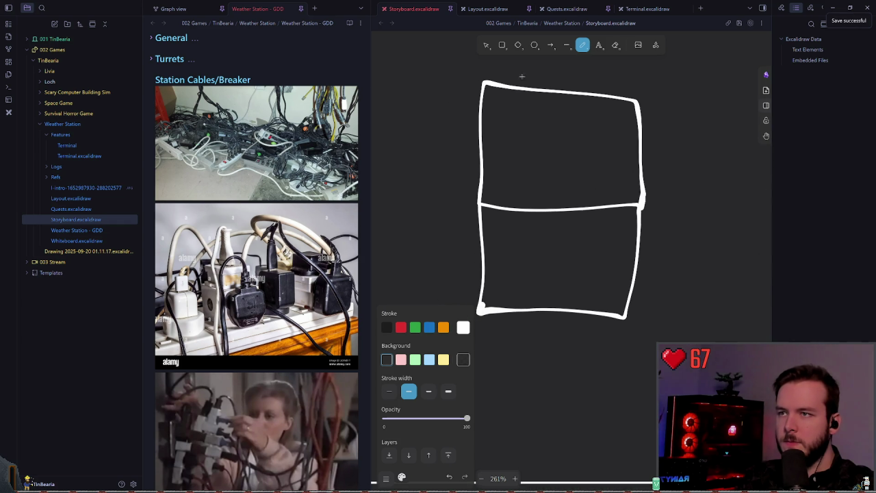
Slightly narrow the upper section's right side with the selection tool, then inspect it.
key(v)
click(636, 165)
drag(645, 144, 641, 144)
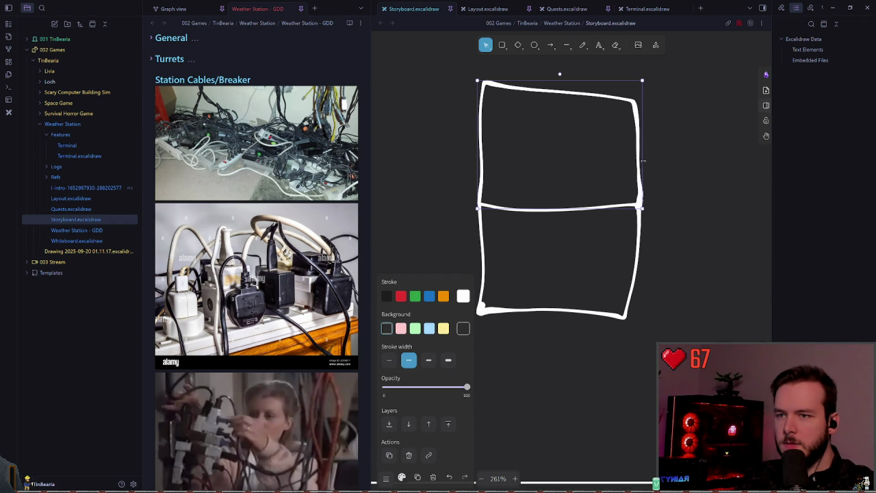
click(650, 196)
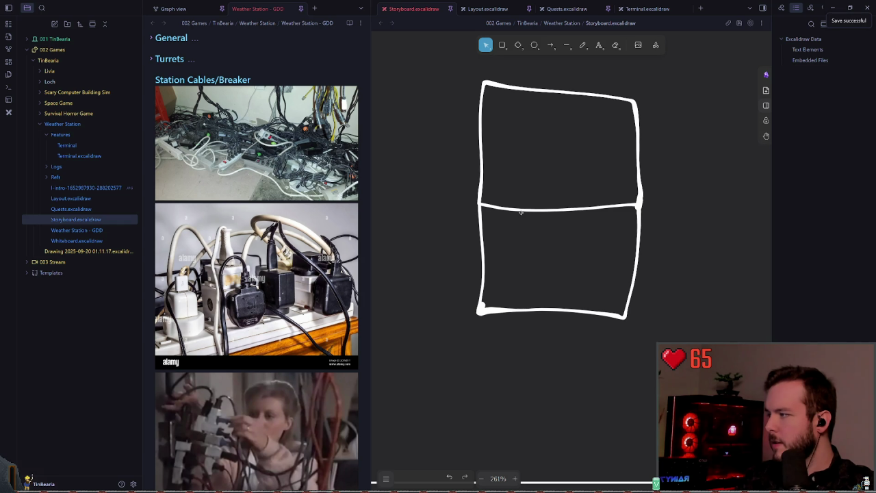
scroll(521, 213, right, 1)
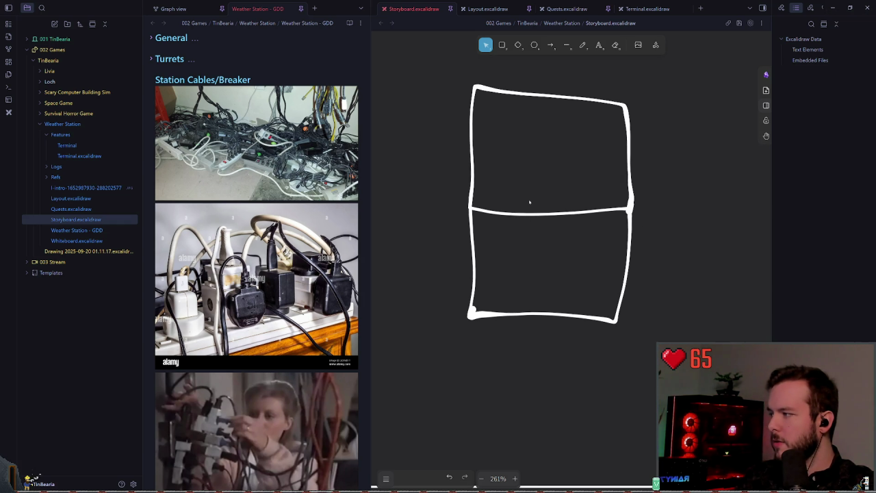
scroll(546, 194, right, 1)
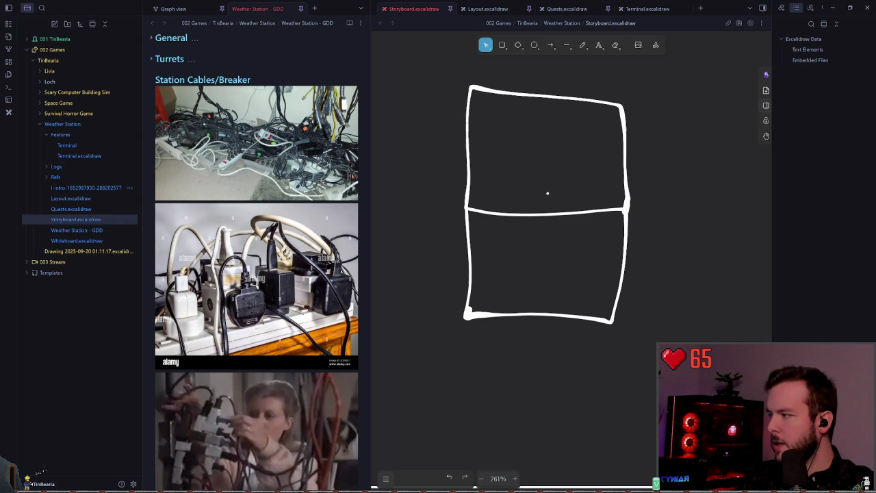
scroll(591, 184, right, 1)
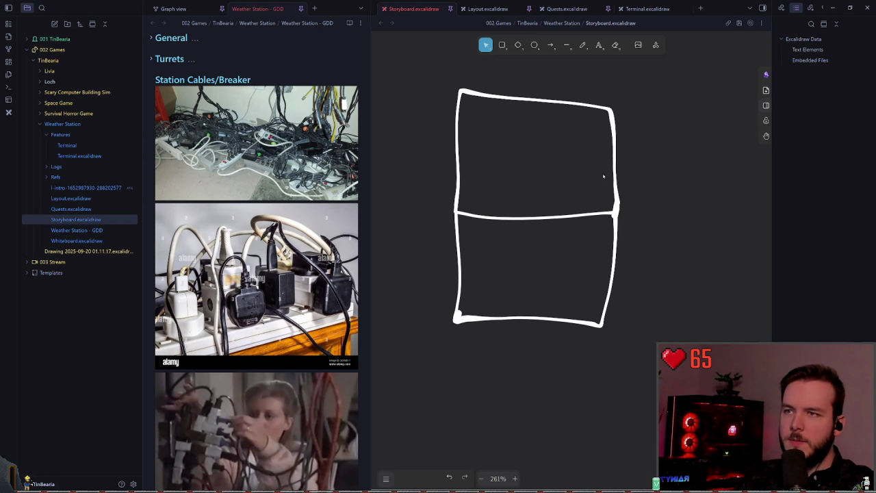
click(616, 198)
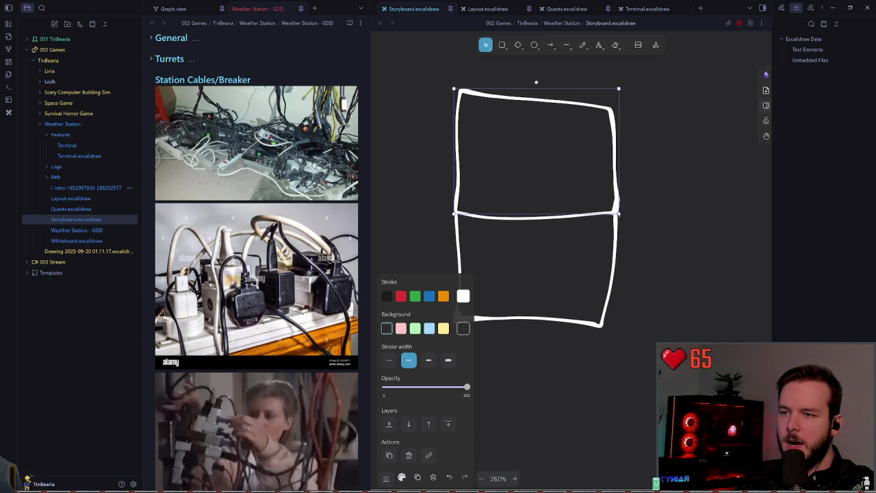
click(646, 213)
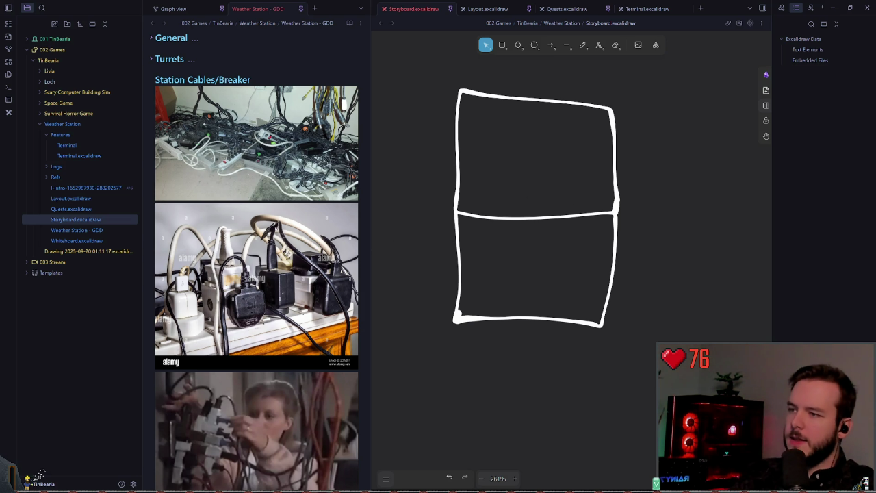
Scroll the GDD note and canvas to bring the frame's upper section into view.
scroll(278, 221, down, 2)
scroll(278, 221, down, 2)
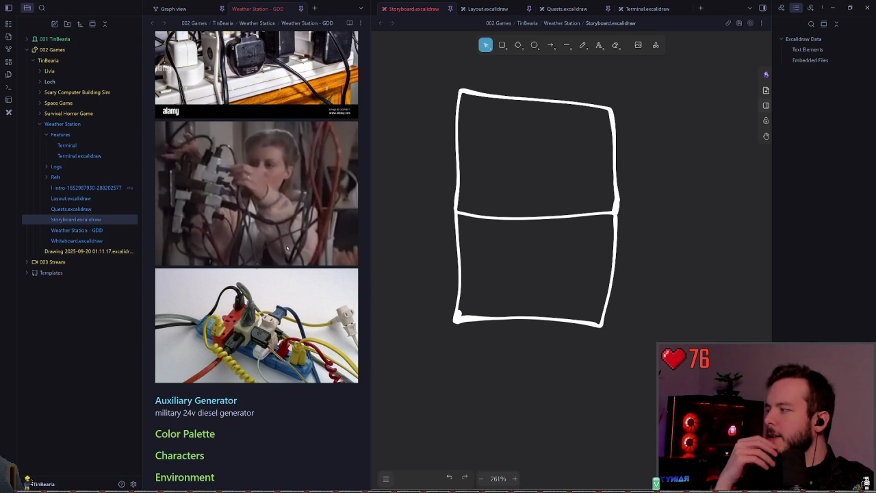
scroll(298, 263, up, 2)
scroll(297, 262, up, 2)
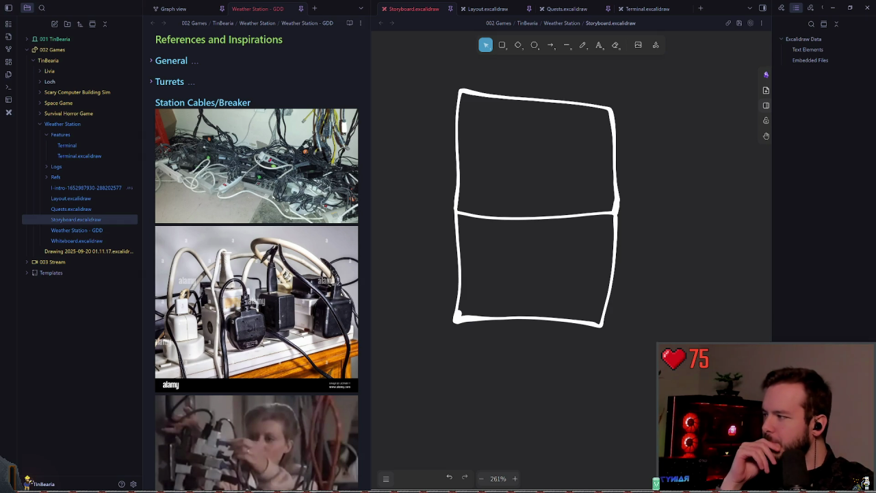
scroll(258, 214, down, 2)
scroll(258, 214, down, 2)
scroll(258, 214, down, 1)
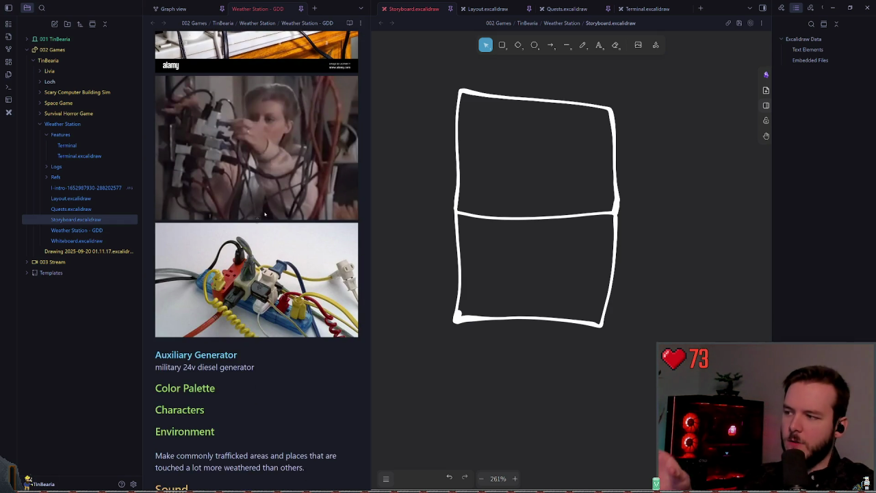
scroll(258, 214, up, 1)
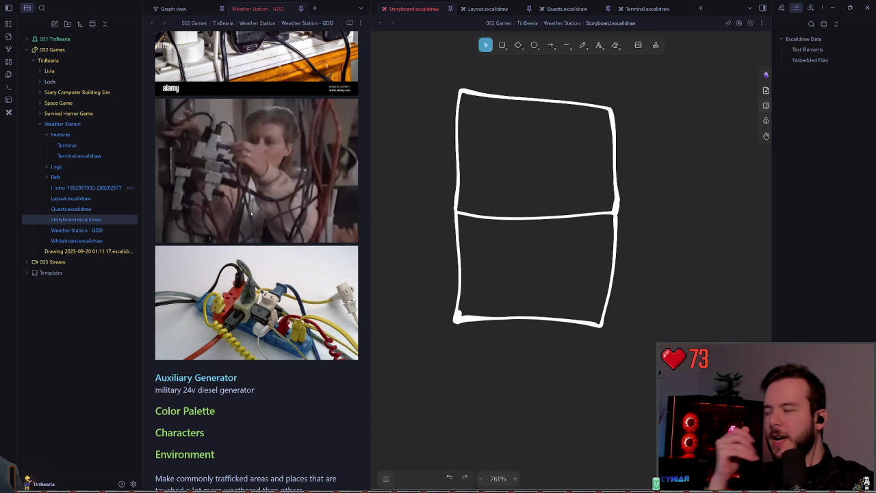
scroll(526, 172, down, 1)
ctrl+scroll(510, 127, up, 2)
ctrl+scroll(518, 121, up, 1)
ctrl+scroll(528, 62, down, 1)
Lower the upper section's top edge about 30px, then return to the freedraw tool.
click(536, 85)
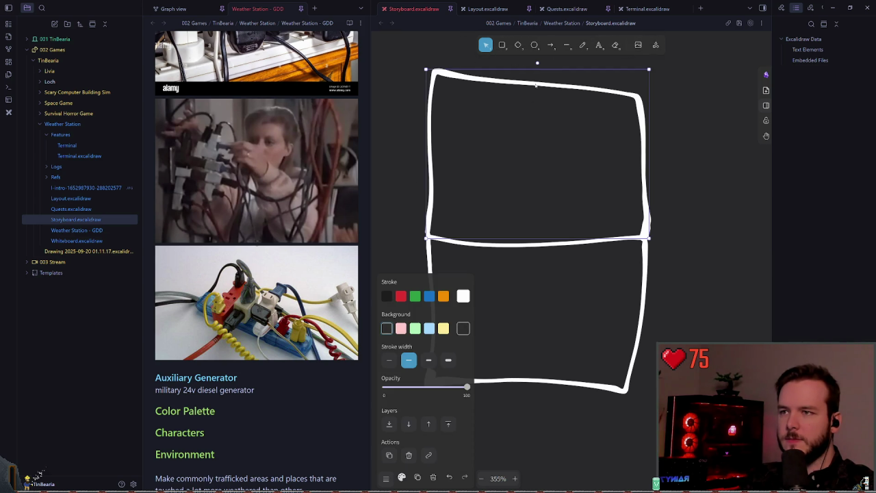
click(539, 69)
click(535, 82)
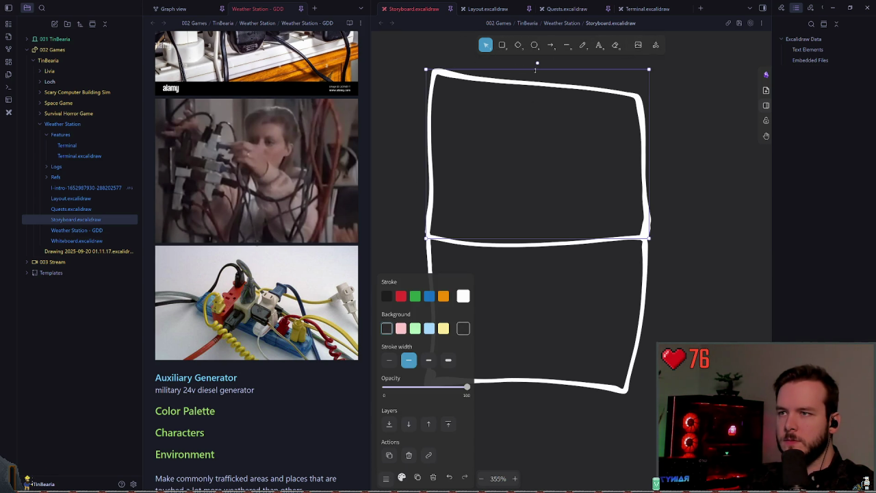
drag(538, 66, 538, 87)
click(707, 130)
scroll(653, 144, right, 1)
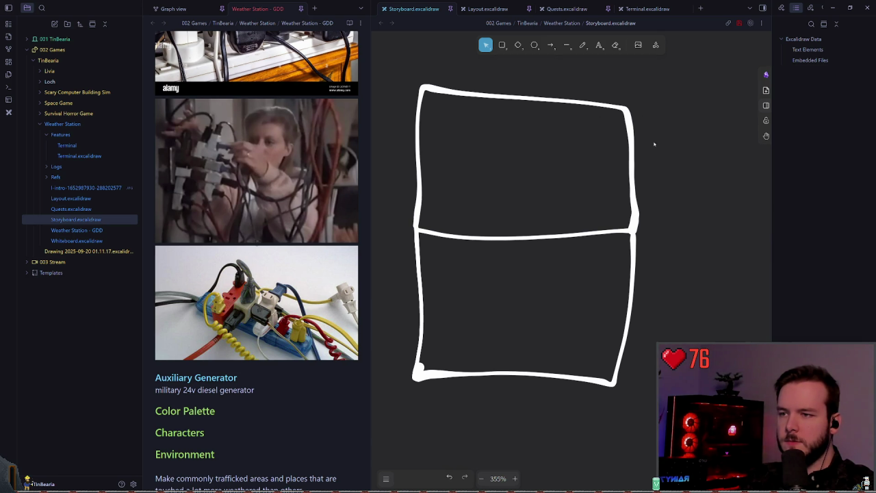
click(582, 47)
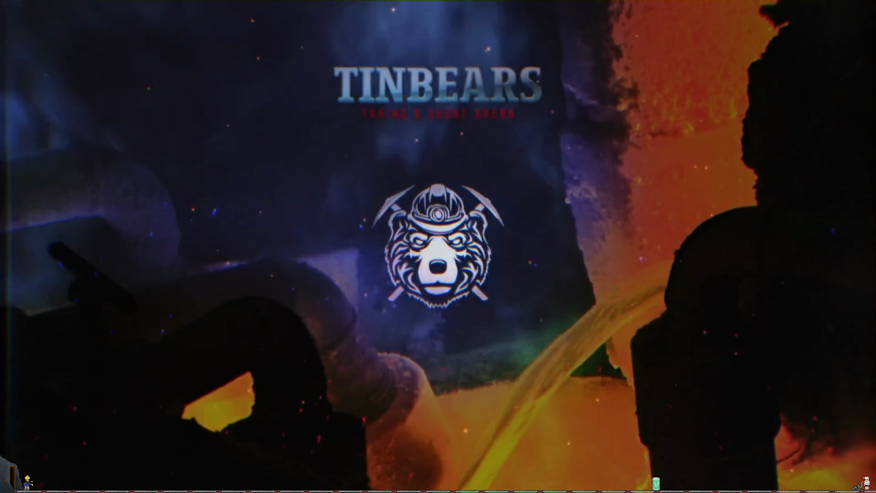
Post 'brb' in the break screen's chat.
text(br)
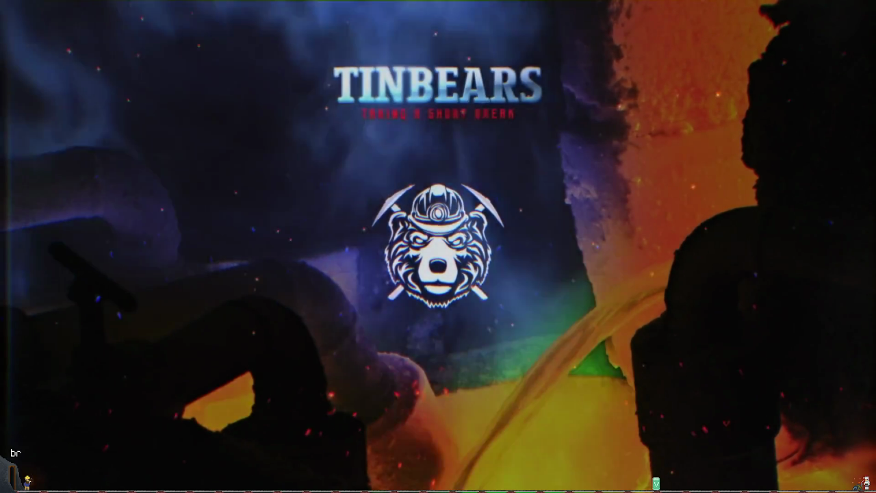
text(b)
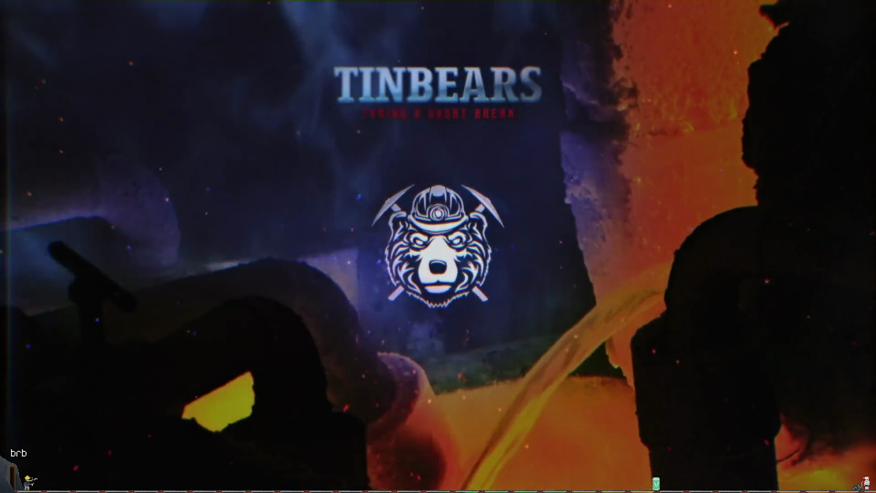
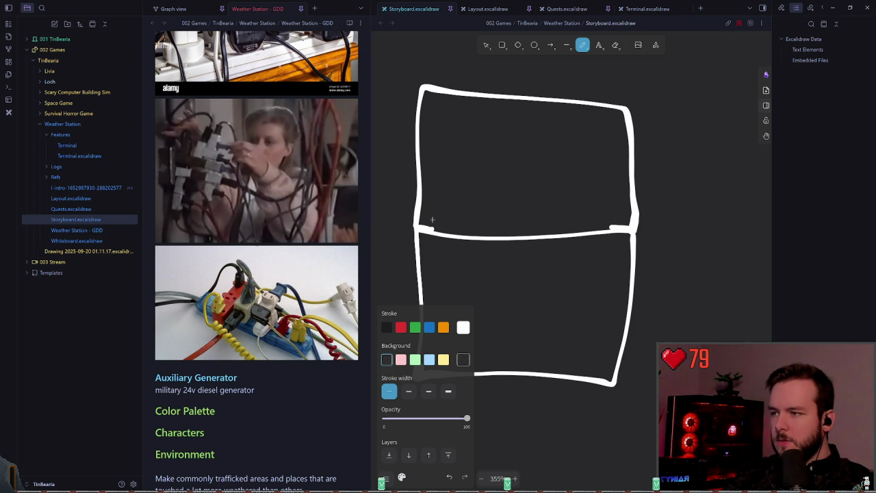
Narrow the design-notes pane and zoom out to show all storyboards on the canvas.
drag(369, 216, 236, 217)
key(shift+1)
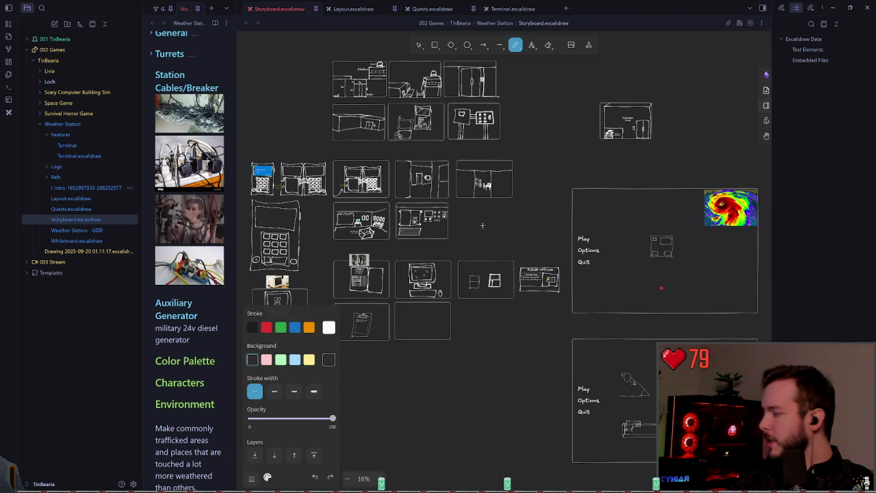
scroll(495, 241, left, 5)
scroll(513, 229, down, 2)
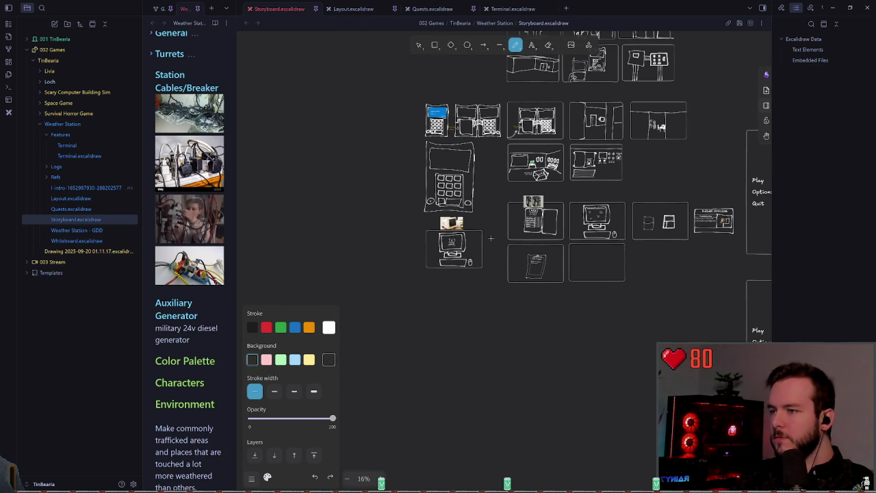
scroll(513, 229, right, 2)
scroll(513, 230, right, 1)
scroll(514, 230, up, 1)
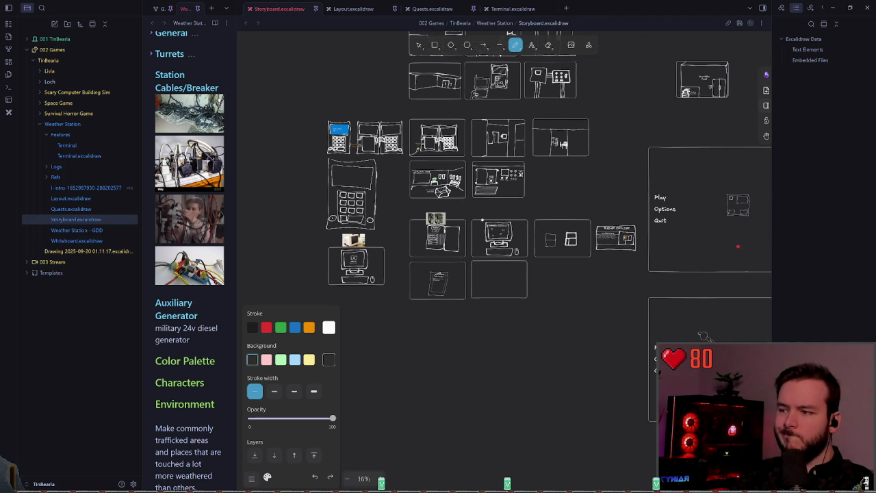
scroll(514, 229, right, 2)
scroll(513, 229, up, 2)
Scroll to the cabinet frame and marquee-select the left two-box sketch.
scroll(513, 229, down, 3)
scroll(514, 229, left, 1)
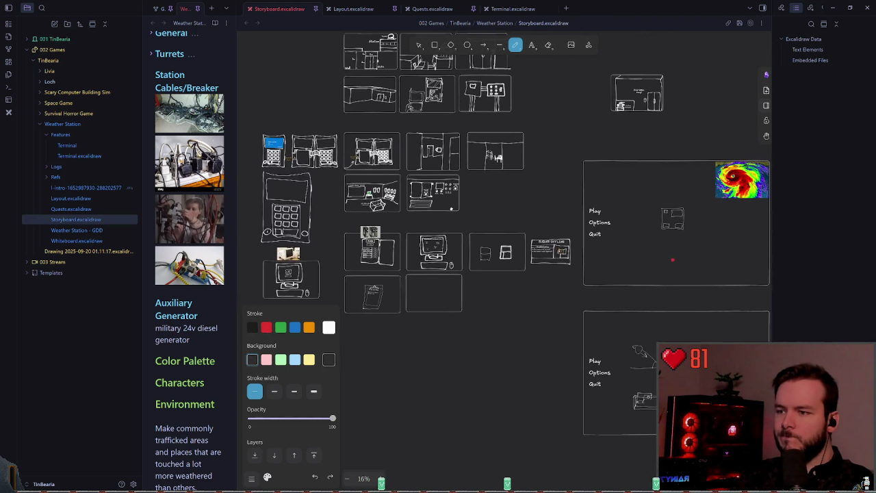
scroll(510, 239, up, 5)
scroll(450, 225, up, 2)
scroll(471, 208, up, 2)
scroll(488, 227, up, 4)
scroll(451, 157, up, 1)
key(v)
drag(323, 88, 463, 355)
Move the left sketch up beside the right one and freehand a thin slot bar in its lower box.
drag(300, 137, 395, 110)
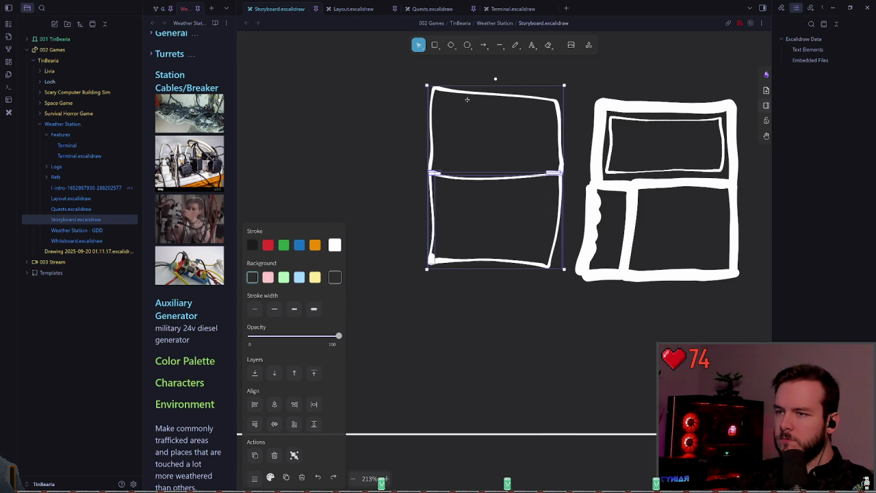
click(396, 109)
click(516, 45)
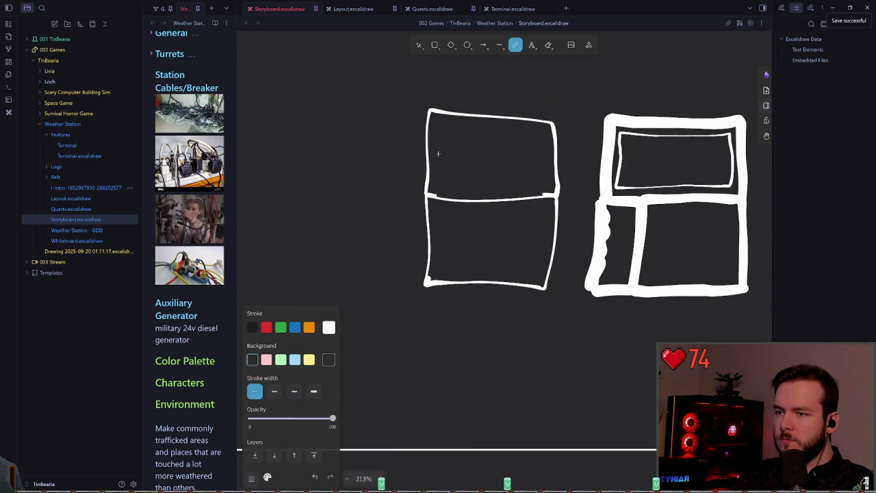
scroll(521, 273, up, 5)
scroll(407, 257, left, 2)
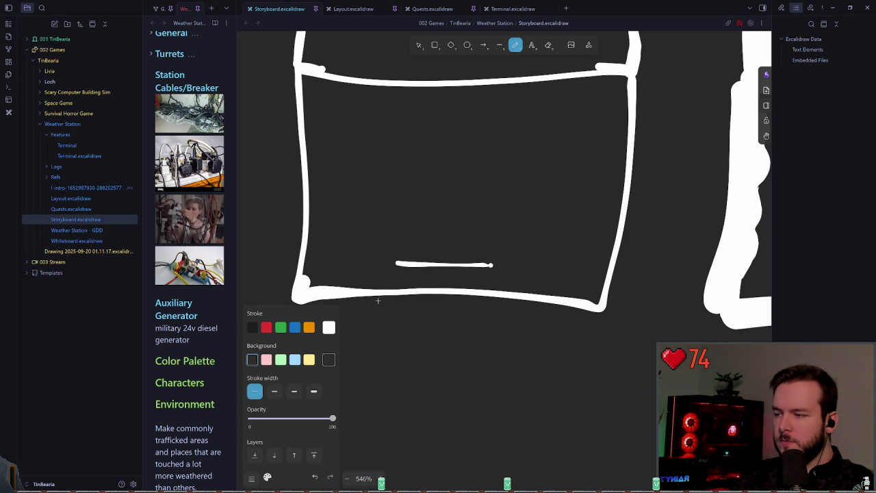
drag(480, 273, 402, 264)
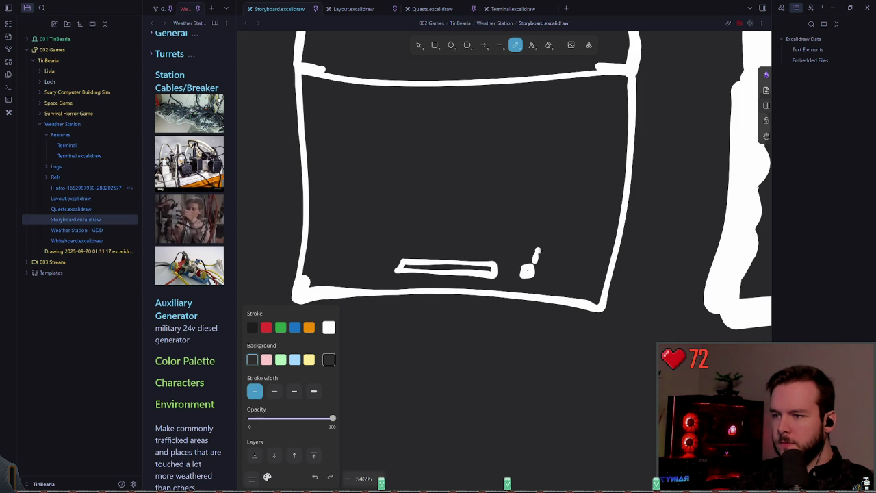
Delete a stray small dot, then restore it with undo.
click(419, 45)
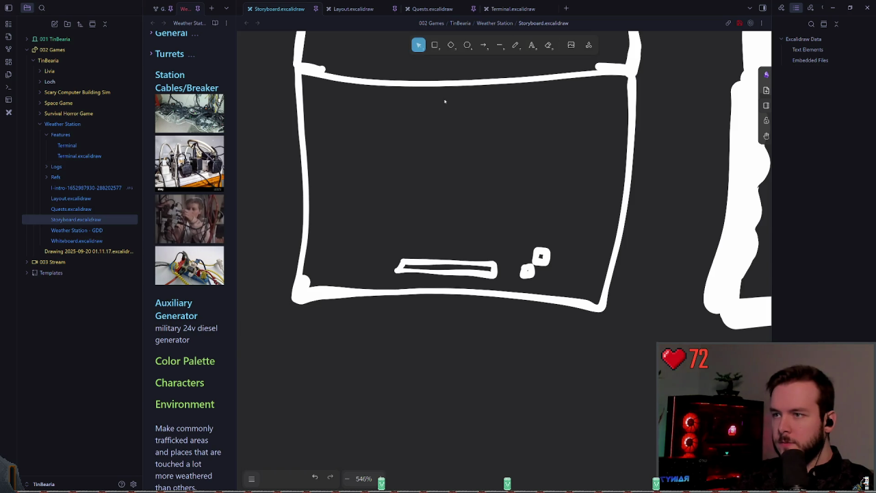
click(527, 270)
key(Delete)
key(ctrl+z)
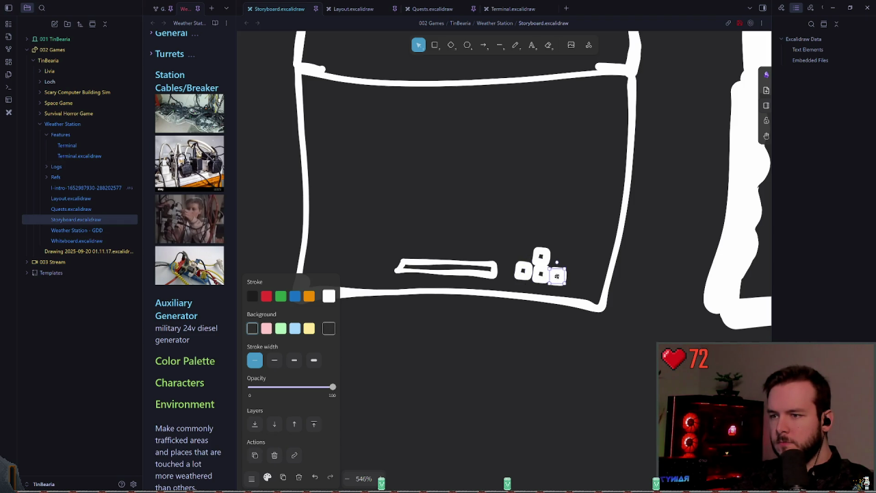
click(512, 257)
Select the slot bar and small squares together and shift them left.
scroll(512, 257, up, 1)
drag(562, 279, 541, 260)
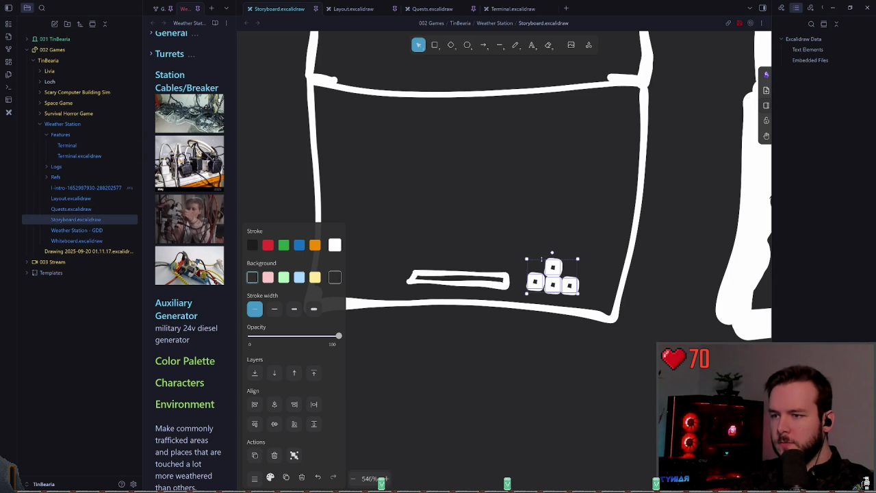
click(519, 240)
scroll(493, 219, up, 1)
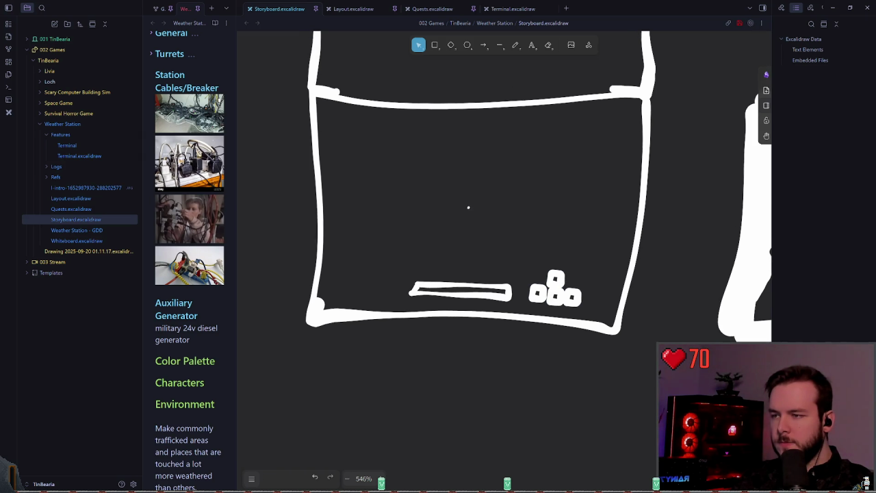
click(559, 278)
click(530, 238)
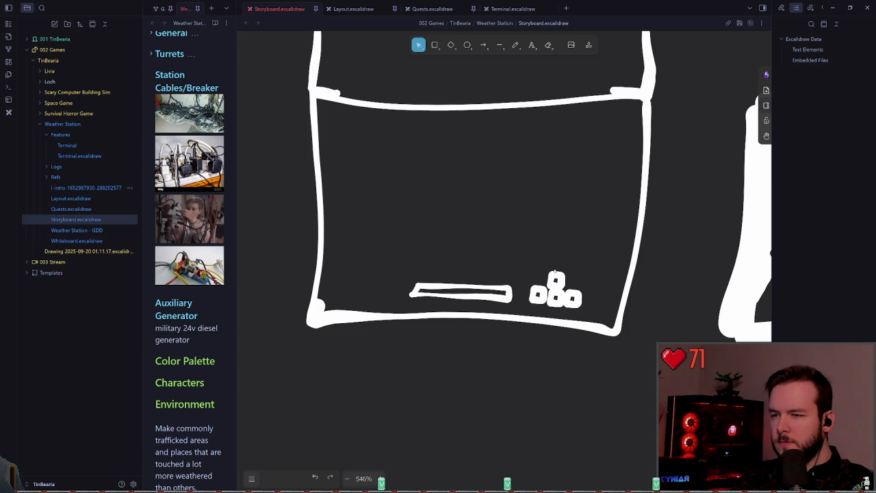
drag(396, 301, 590, 267)
drag(556, 294, 510, 291)
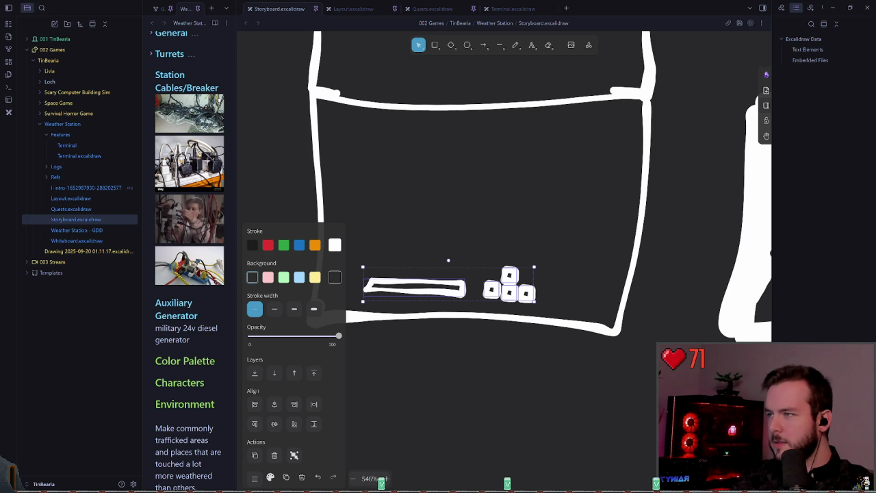
Undo the leftward move and freehand a small box beneath the slot bar, retrying with undo/redo.
key(ctrl+z)
key(p)
drag(394, 267, 470, 268)
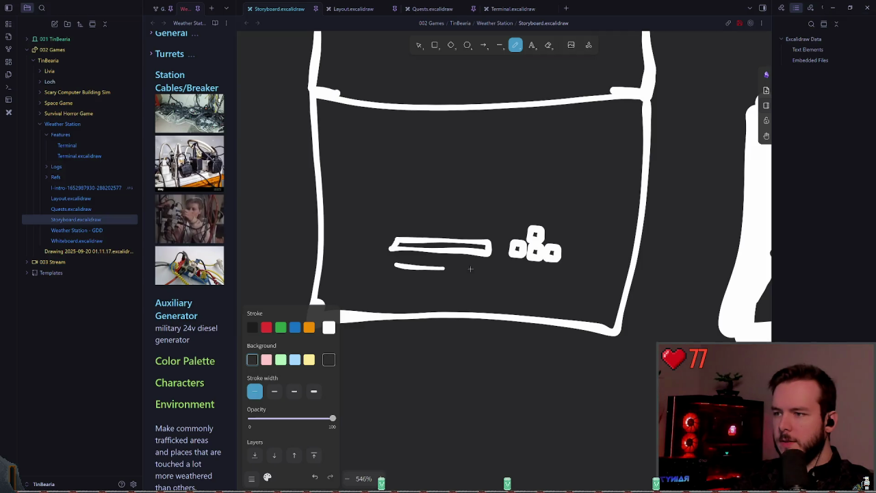
key(ctrl+z)
key(ctrl+z)
mouse_move(390, 265)
mouse_down()
mouse_move(490, 264)
mouse_move(488, 298)
mouse_move(397, 282)
mouse_up()
key(ctrl+z)
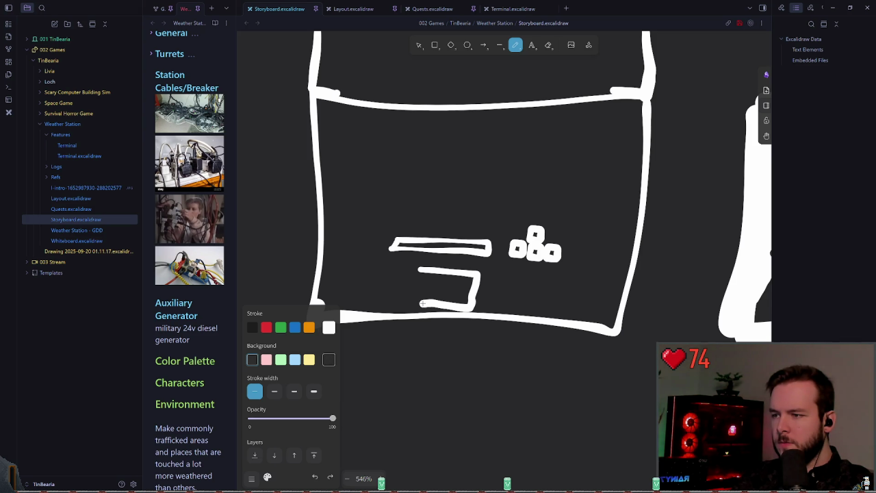
key(ctrl+z)
drag(467, 268, 430, 303)
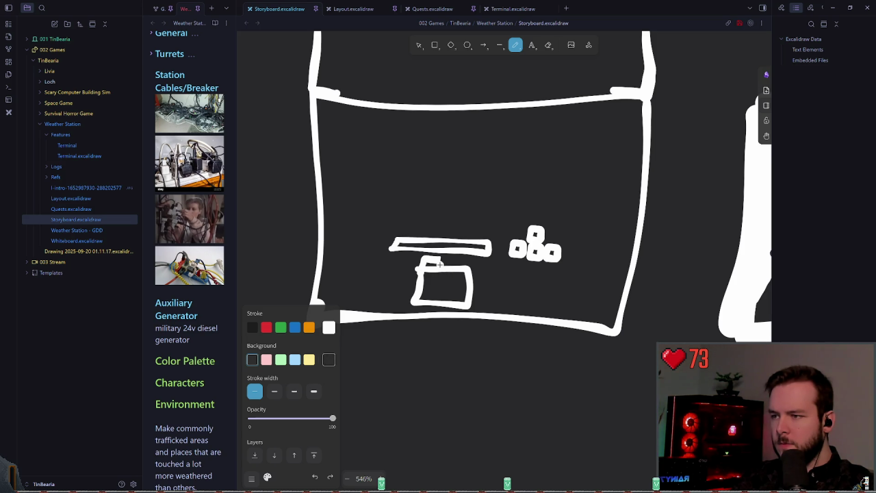
key(ctrl+z)
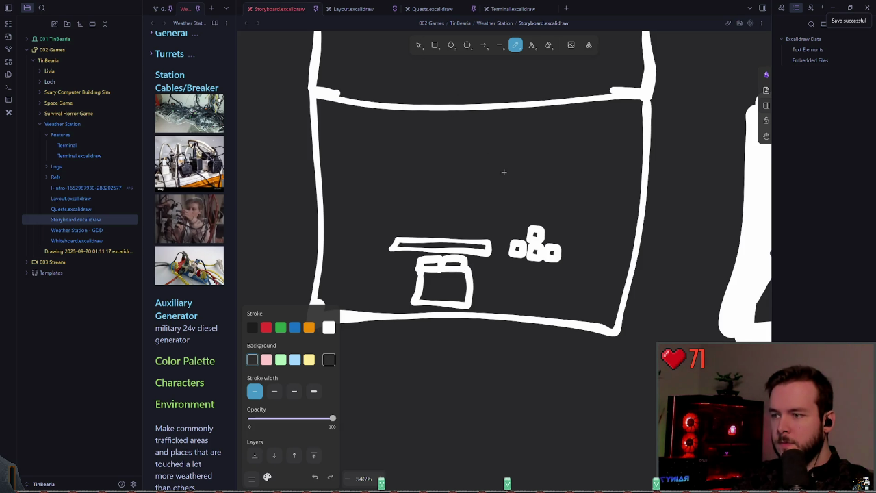
key(ctrl+z)
key(ctrl+z)
key(ctrl+shift+z)
key(ctrl+shift+z)
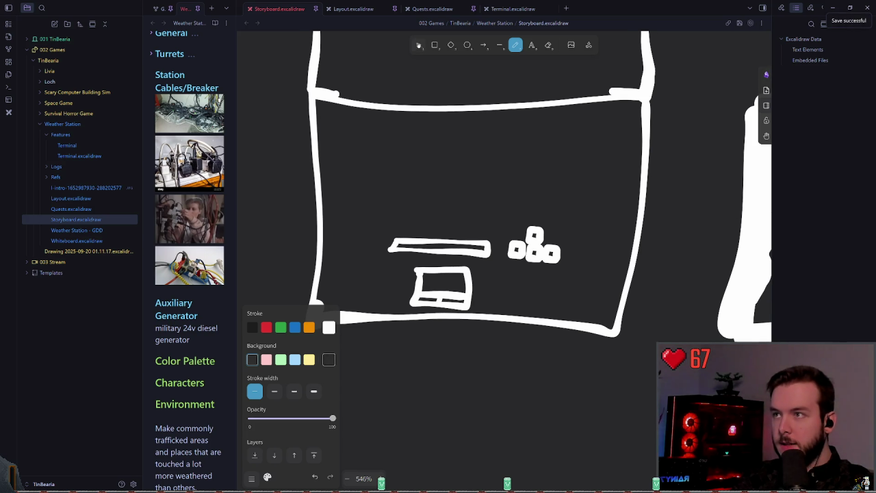
Select the small rectangle and nudge it slightly up and left.
key(v)
click(413, 282)
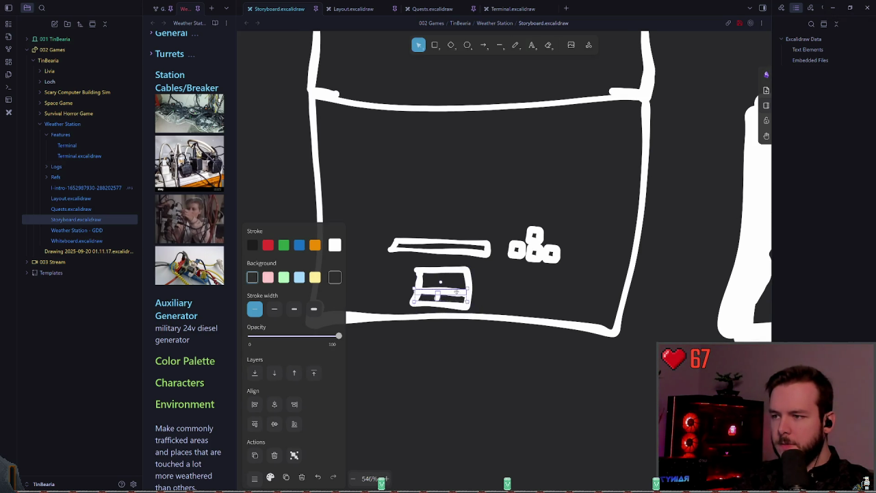
key(Escape)
drag(414, 269, 410, 266)
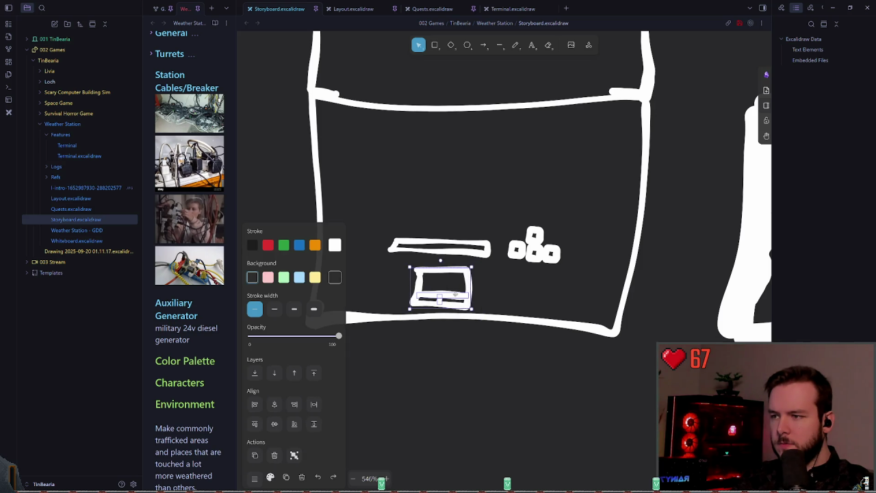
click(523, 307)
scroll(519, 297, down, 2)
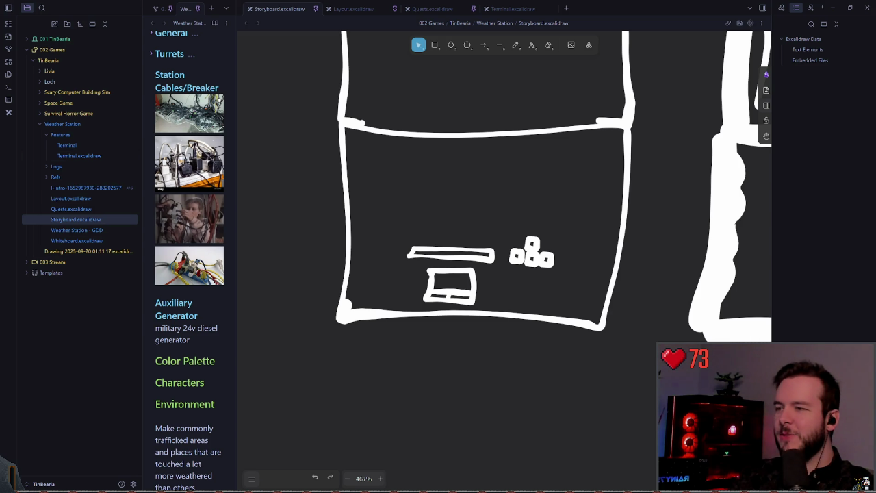
Back in Obsidian, freehand a screen outline around the bar and squares.
key(alt+Tab)
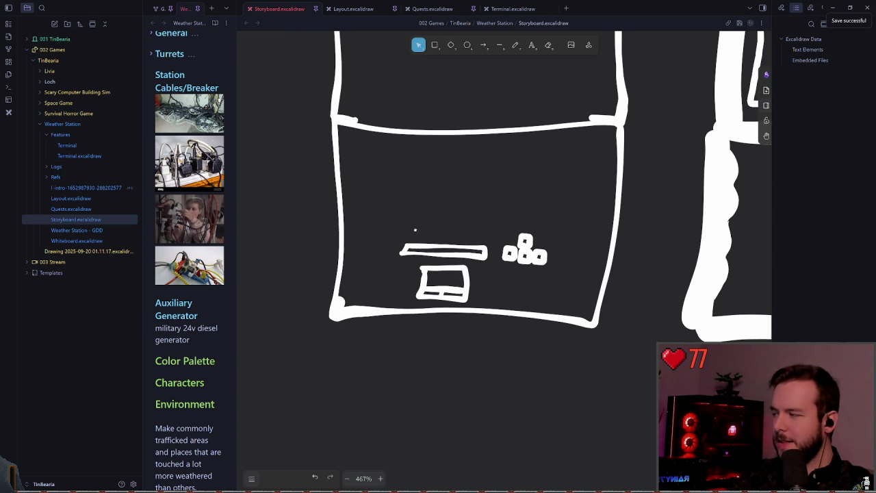
scroll(426, 226, up, 2)
click(512, 44)
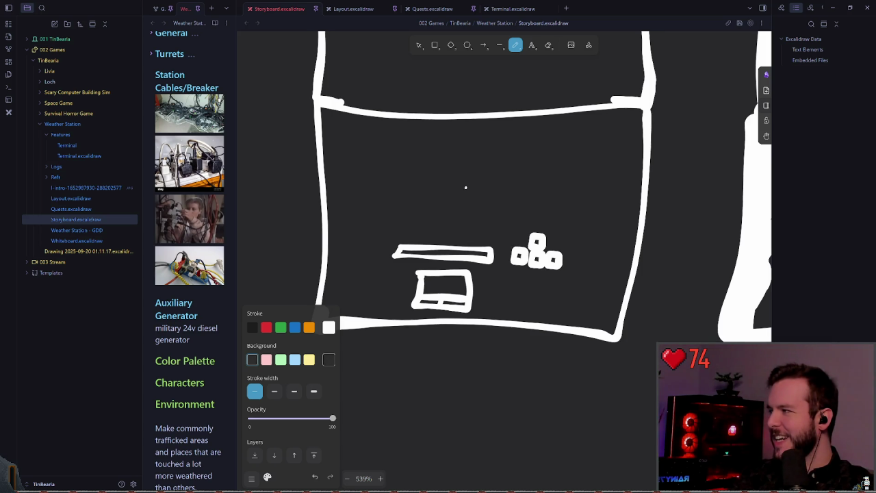
scroll(470, 182, down, 1)
scroll(489, 184, down, 1)
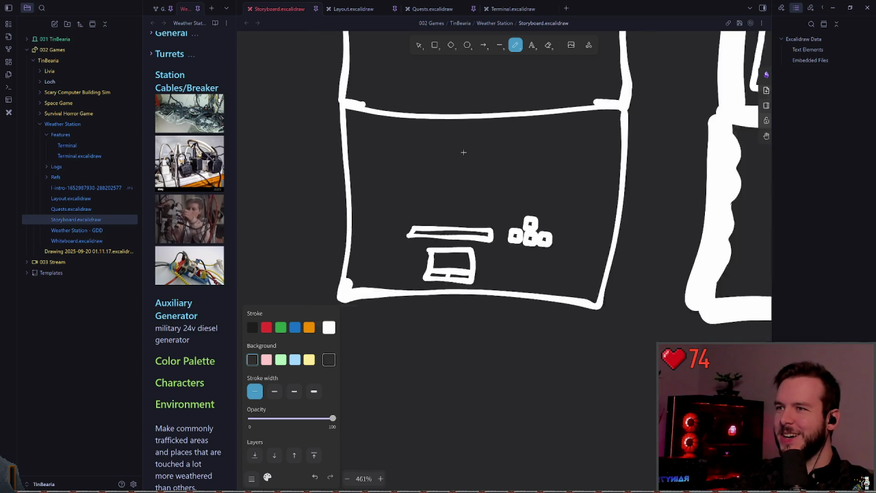
scroll(563, 171, down, 5)
scroll(495, 204, up, 4)
scroll(472, 199, right, 2)
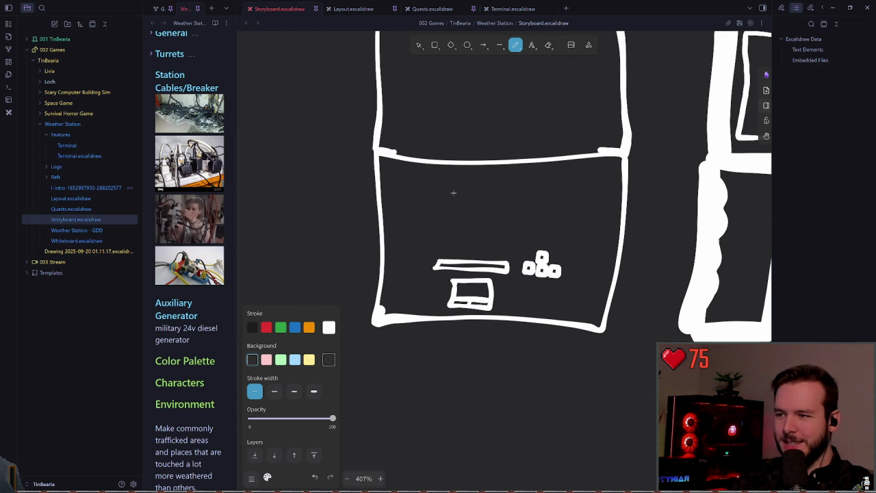
mouse_move(423, 272)
mouse_down()
mouse_move(418, 211)
mouse_move(413, 270)
mouse_up()
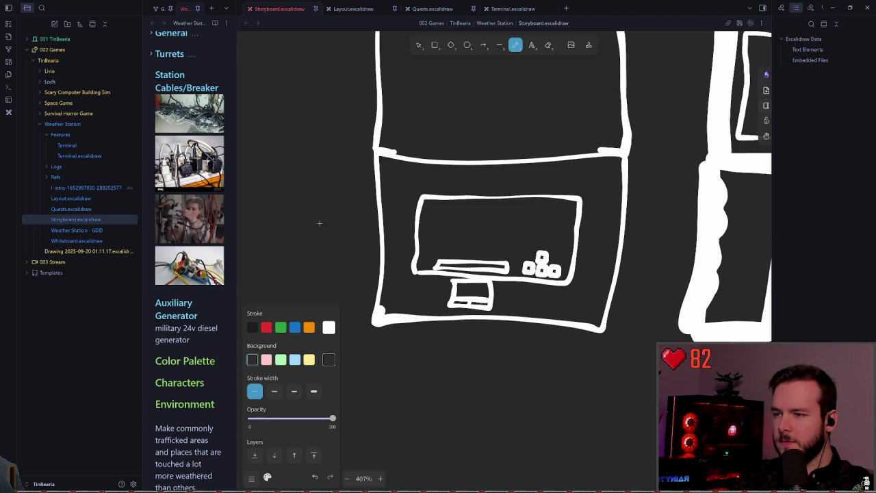
Draw a closed inner screen outline inside the left cabinet's upper box.
scroll(472, 234, left, 5)
scroll(437, 230, down, 3)
scroll(434, 219, right, 5)
scroll(427, 252, up, 2)
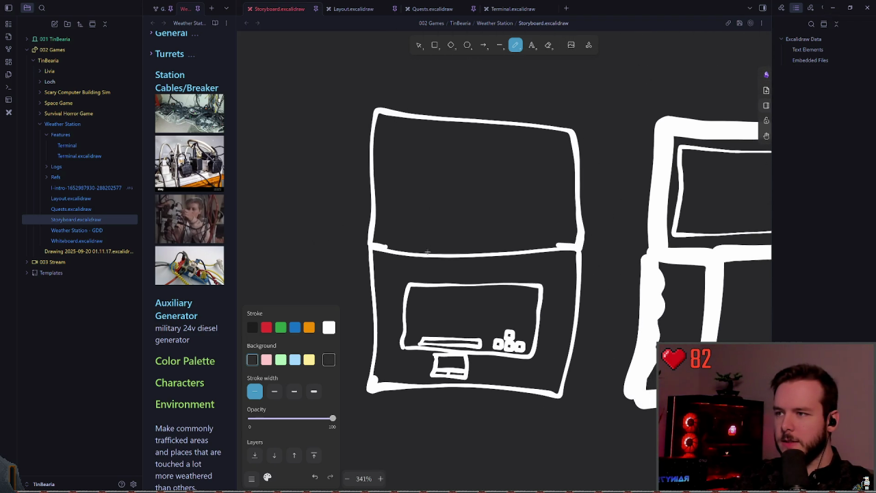
mouse_move(382, 236)
mouse_down()
mouse_move(394, 126)
mouse_move(552, 133)
mouse_up()
drag(556, 237, 386, 237)
Select the right thick-lined cabinet sketch, then deselect it by clicking empty canvas.
scroll(281, 211, down, 5)
scroll(387, 192, left, 4)
scroll(538, 196, down, 3)
scroll(371, 194, up, 3)
scroll(446, 164, up, 5)
scroll(421, 196, left, 3)
scroll(259, 209, up, 2)
click(419, 44)
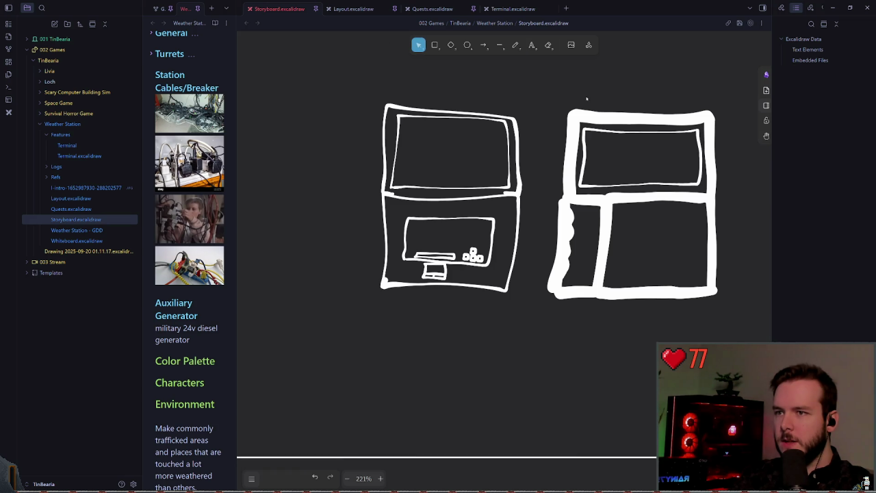
scroll(452, 85, right, 3)
drag(452, 86, 644, 356)
click(441, 327)
scroll(441, 327, left, 2)
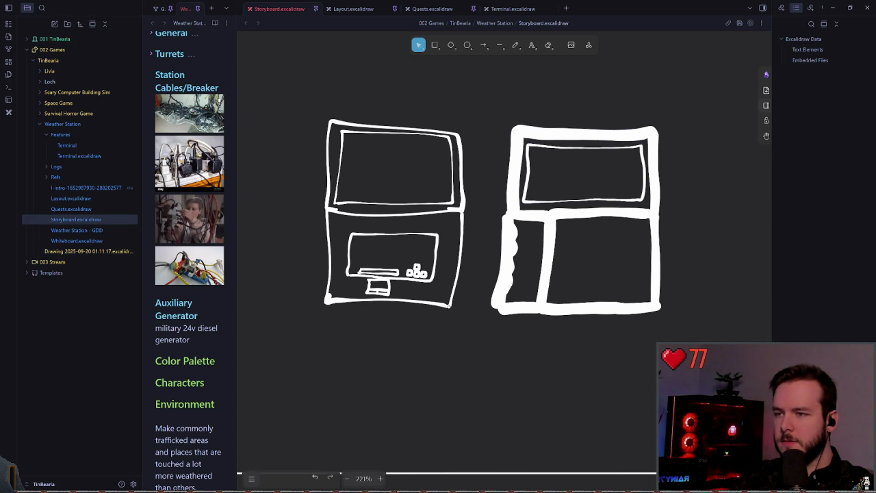
Try a freehand line on empty canvas, undo it, and set a medium stroke thickness.
scroll(493, 225, left, 5)
scroll(452, 246, left, 2)
scroll(479, 205, up, 3)
click(516, 44)
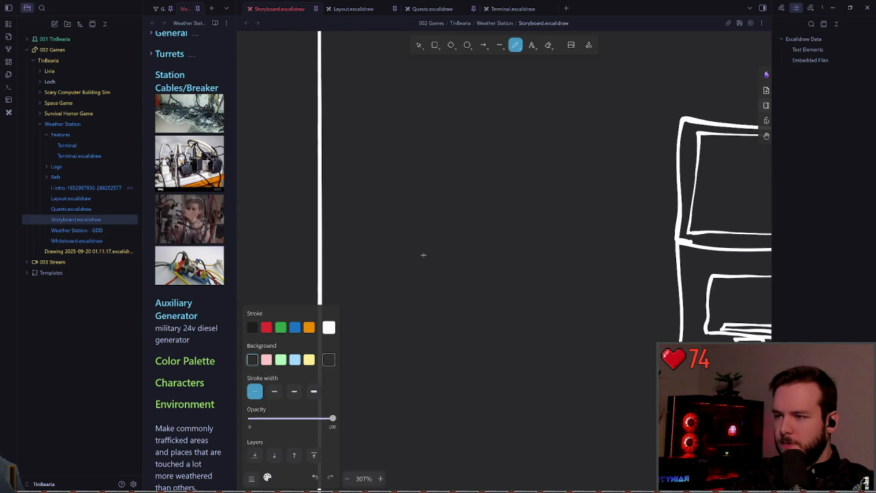
drag(423, 158, 429, 338)
key(ctrl+z)
key(ctrl+shift+z)
key(ctrl+z)
click(273, 394)
key(ctrl+z)
Draw the tall device's thick outer rectangle, redrawing the wobbly left edge.
drag(414, 134, 411, 356)
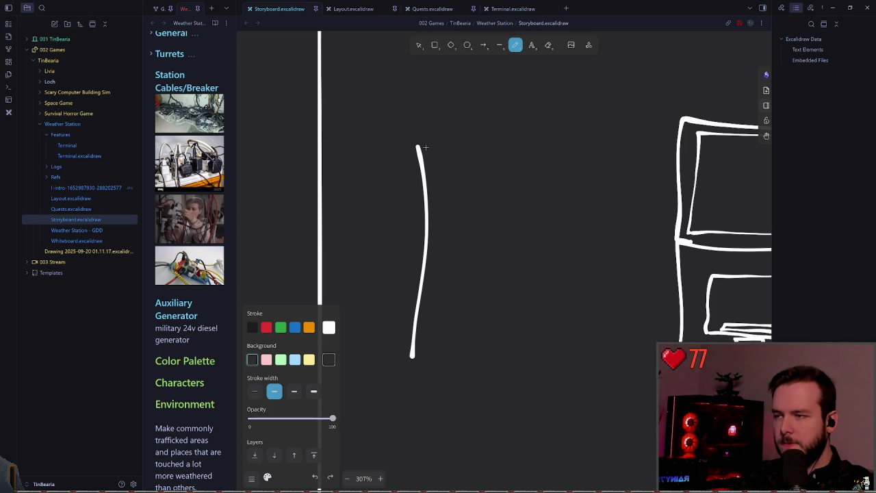
key(ctrl+z)
drag(430, 147, 419, 347)
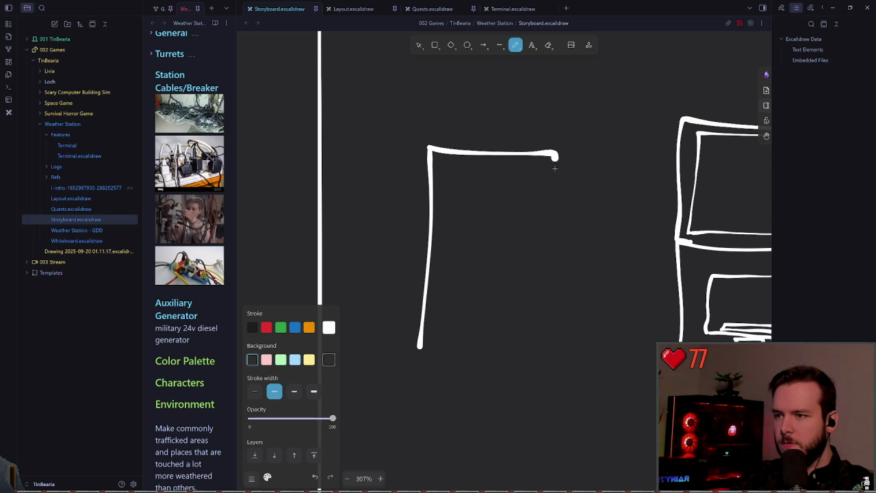
drag(430, 147, 414, 350)
key(ctrl+z)
key(ctrl+z)
drag(428, 149, 419, 336)
mouse_move(428, 151)
mouse_down()
mouse_move(559, 160)
mouse_move(422, 336)
mouse_up()
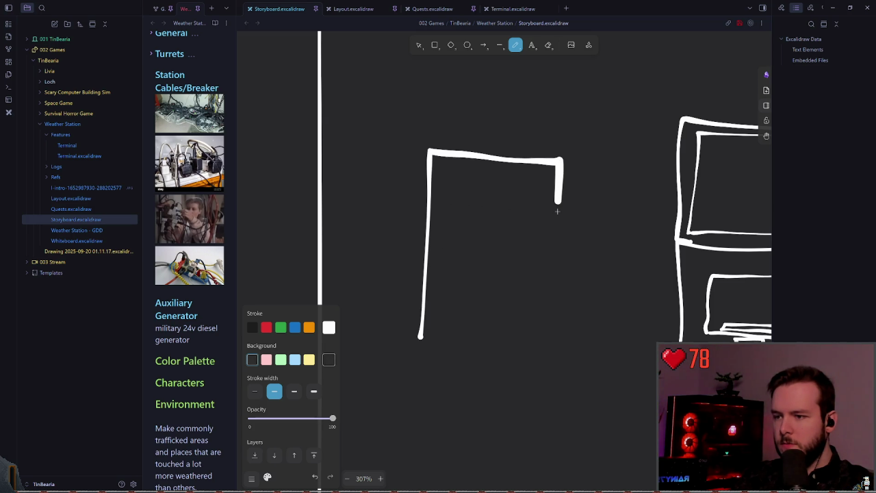
scroll(506, 252, up, 3)
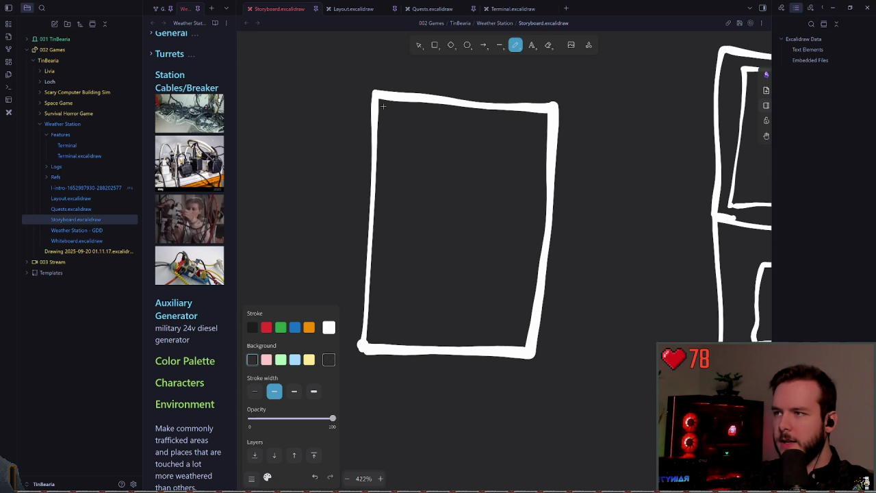
Attempt an inner top border with the thick stroke, undoing each try.
drag(382, 107, 532, 120)
key(ctrl+z)
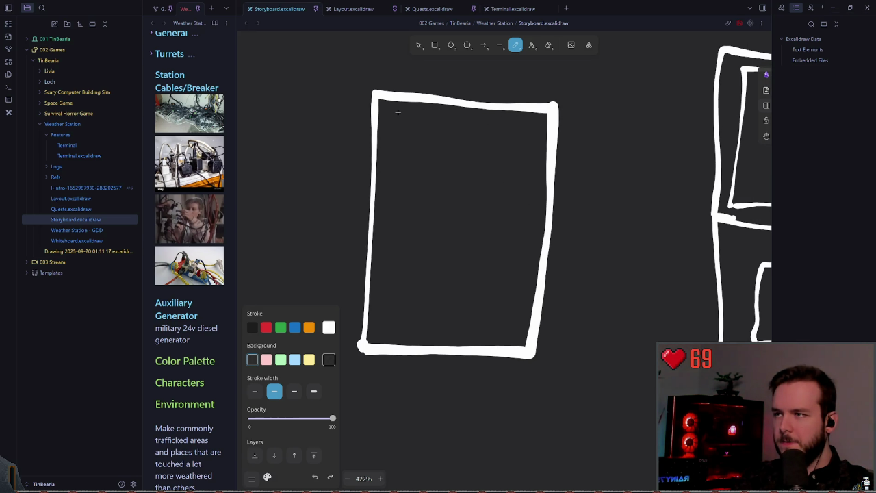
drag(379, 104, 548, 122)
key(ctrl+z)
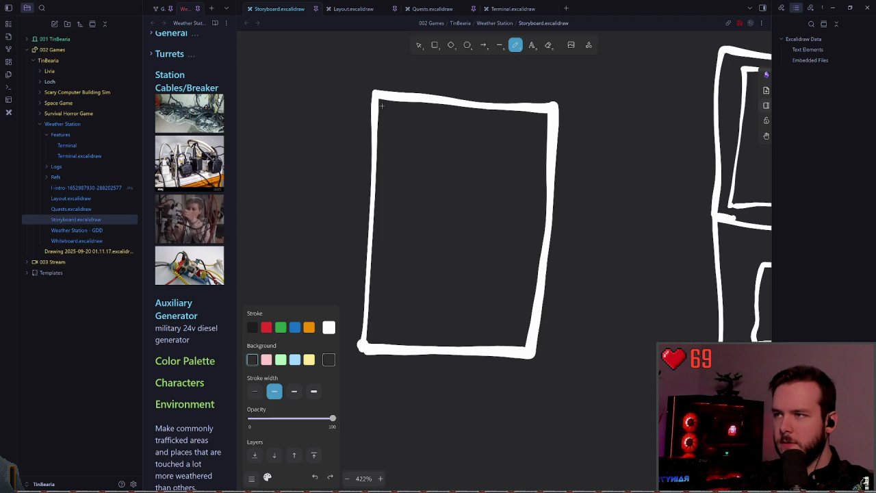
drag(382, 105, 540, 121)
key(ctrl+z)
drag(380, 109, 533, 120)
key(ctrl+z)
With the thinnest stroke width, draw a thin inner screen border inside the rectangle.
click(254, 391)
mouse_move(381, 104)
mouse_down()
mouse_move(541, 117)
mouse_move(531, 240)
mouse_move(511, 335)
mouse_move(374, 337)
mouse_move(382, 106)
mouse_move(382, 296)
mouse_up()
key(ctrl+z)
key(ctrl+z)
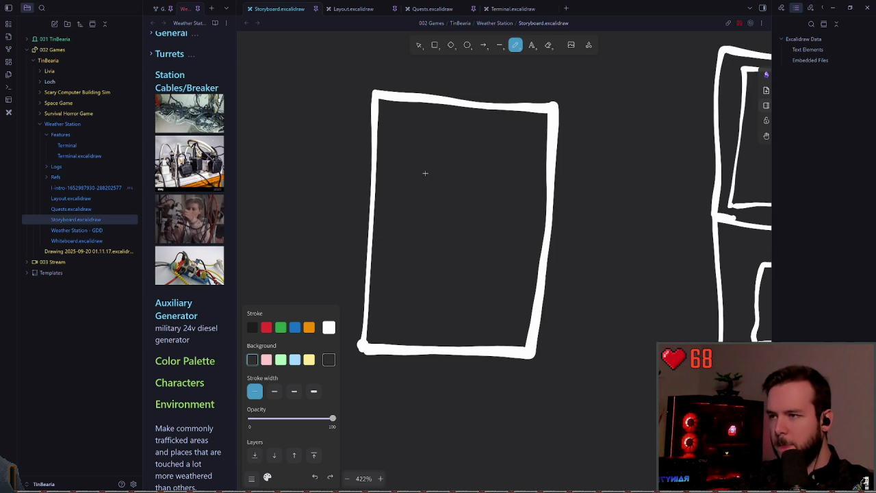
drag(383, 104, 386, 228)
key(ctrl+z)
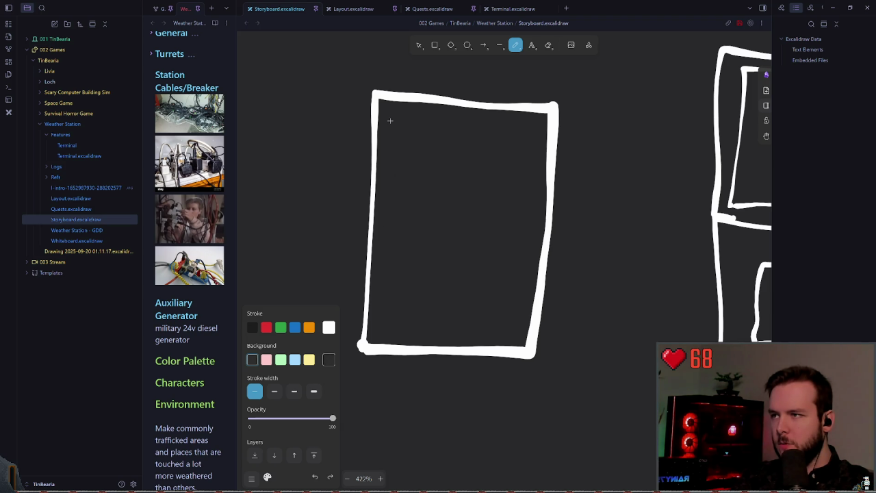
mouse_move(381, 185)
mouse_down()
mouse_move(374, 314)
mouse_move(525, 340)
mouse_move(532, 254)
mouse_up()
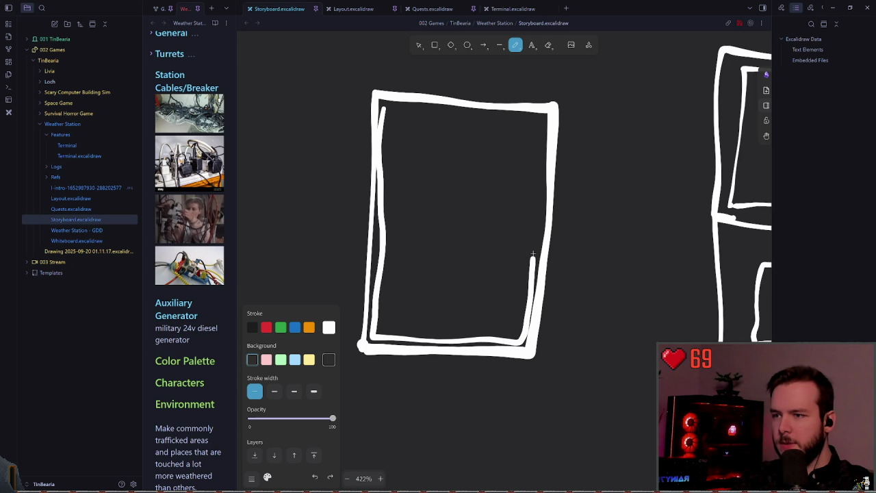
drag(519, 120, 416, 109)
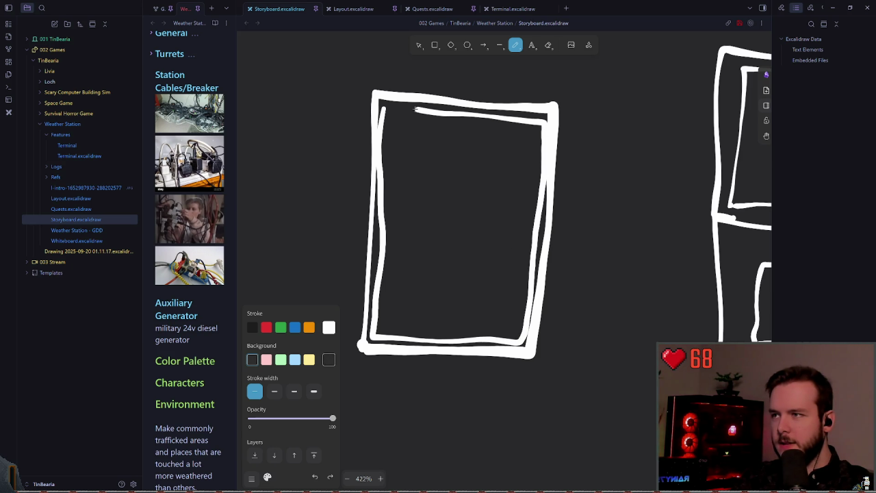
Select the thin inner border and adjust its width on both sides.
click(419, 46)
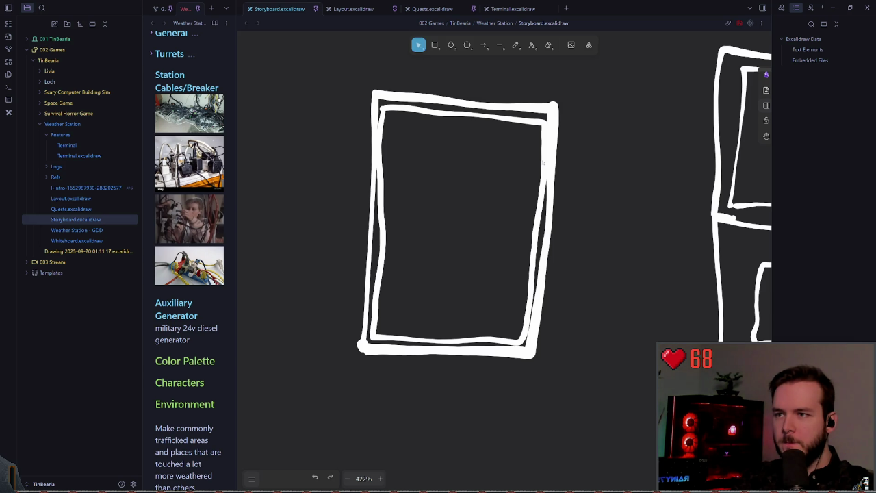
click(545, 169)
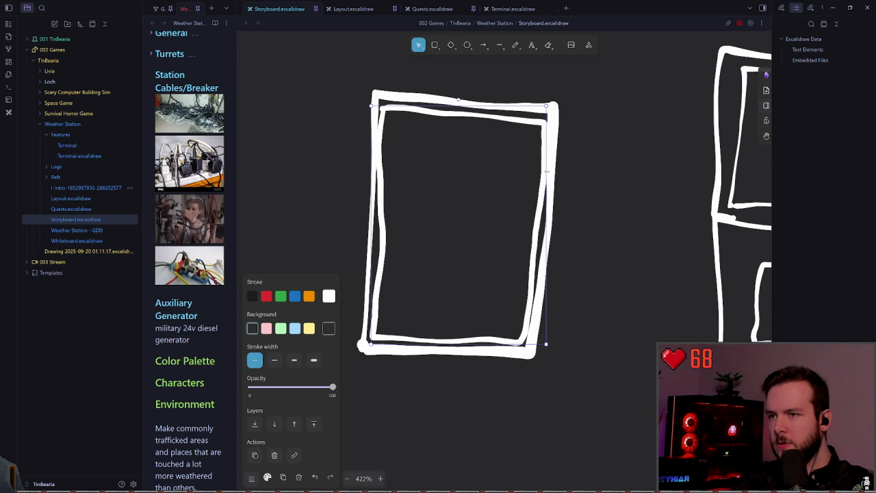
drag(541, 343, 544, 344)
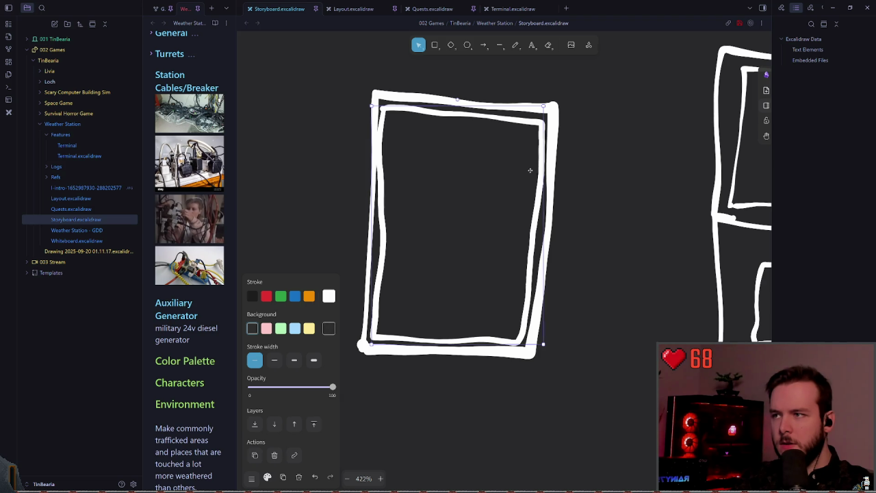
drag(373, 190, 376, 190)
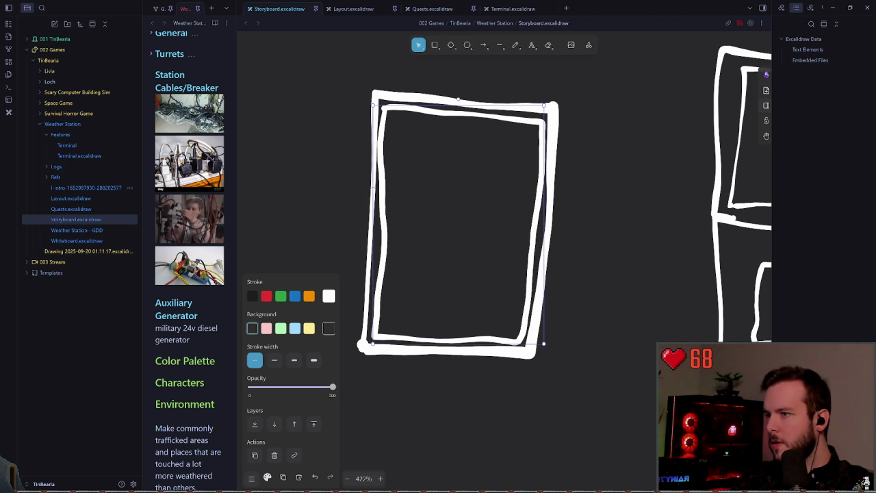
click(339, 178)
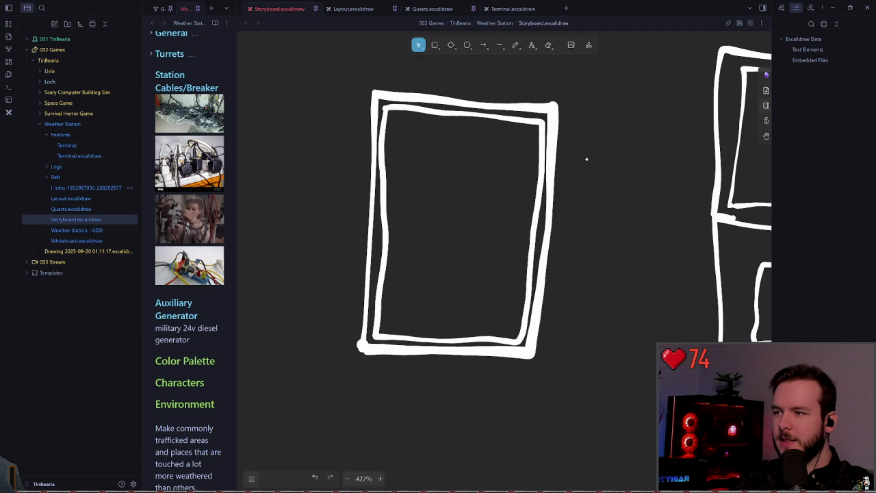
scroll(520, 178, down, 2)
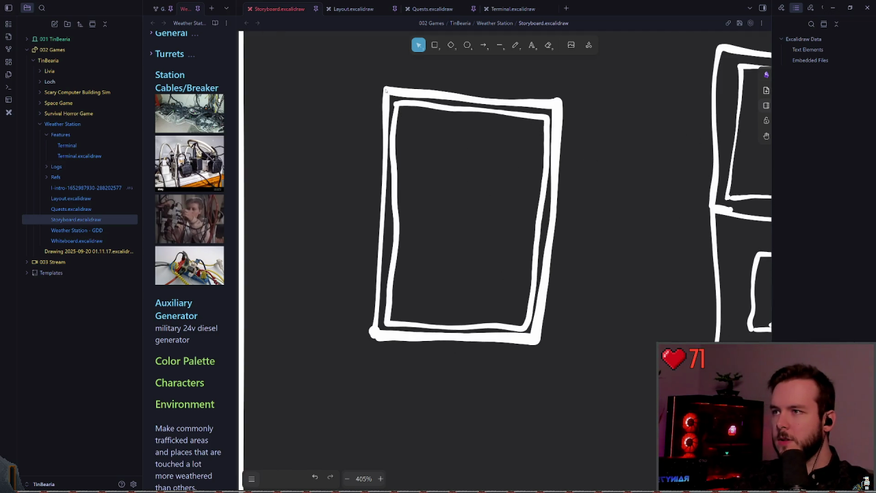
Select the tall double-outlined rectangle and place a copy below it.
scroll(445, 223, down, 5)
drag(385, 115, 538, 319)
mouse_move(440, 183)
mouse_down()
mouse_move(519, 224)
mouse_move(467, 322)
mouse_up()
scroll(482, 275, down, 3)
click(530, 224)
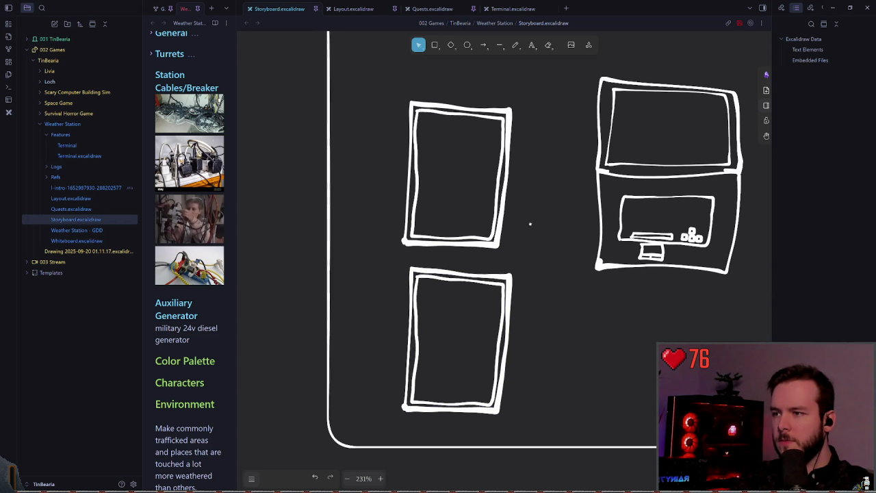
Move the top rectangle upward and the bottom rectangle up to set the gap.
scroll(530, 224, up, 1)
drag(371, 109, 509, 313)
drag(465, 260, 470, 185)
click(440, 291)
drag(476, 424, 471, 378)
click(534, 222)
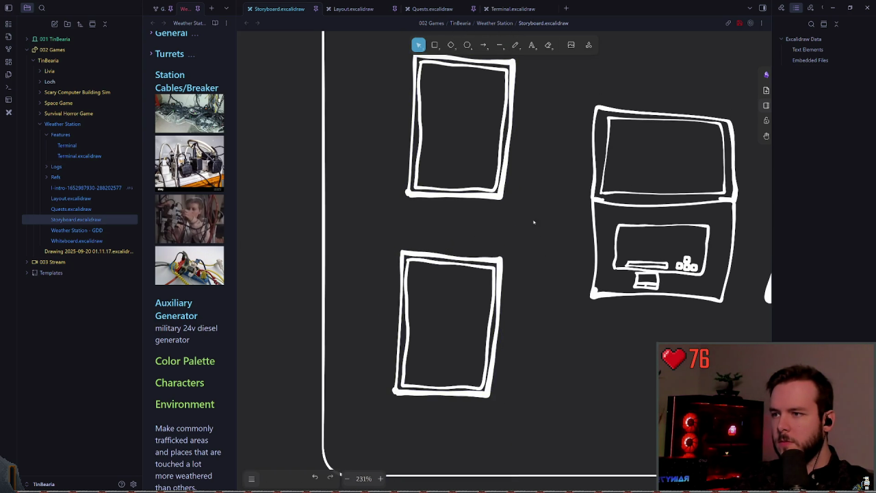
Reselect the bottom rectangle and nudge it into alignment beneath the original.
scroll(534, 222, up, 1)
drag(358, 246, 501, 426)
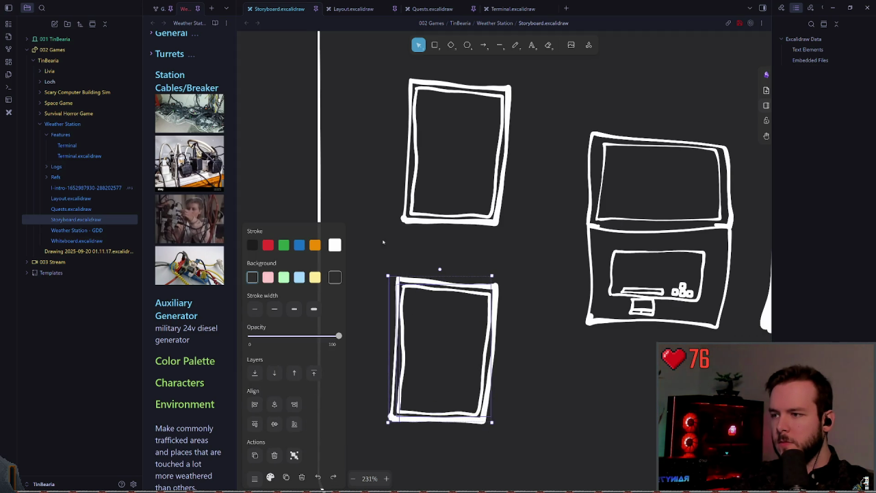
drag(466, 377, 474, 350)
click(383, 195)
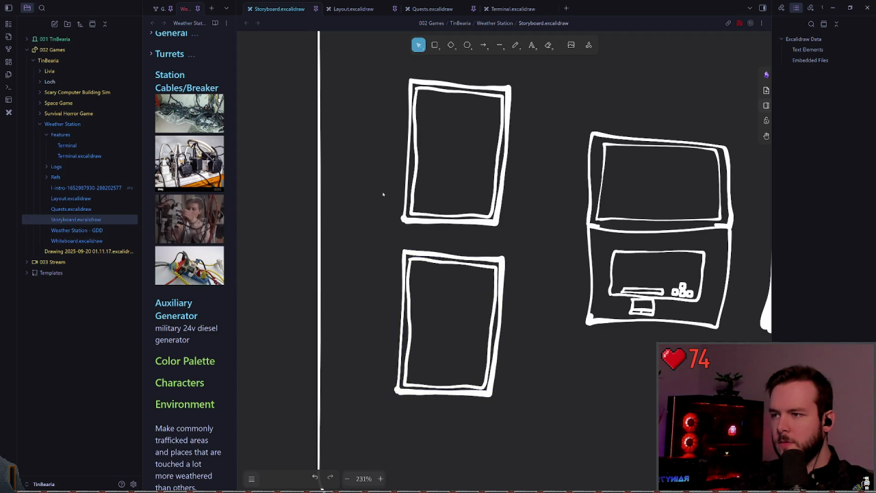
scroll(471, 231, up, 3)
scroll(450, 269, up, 1)
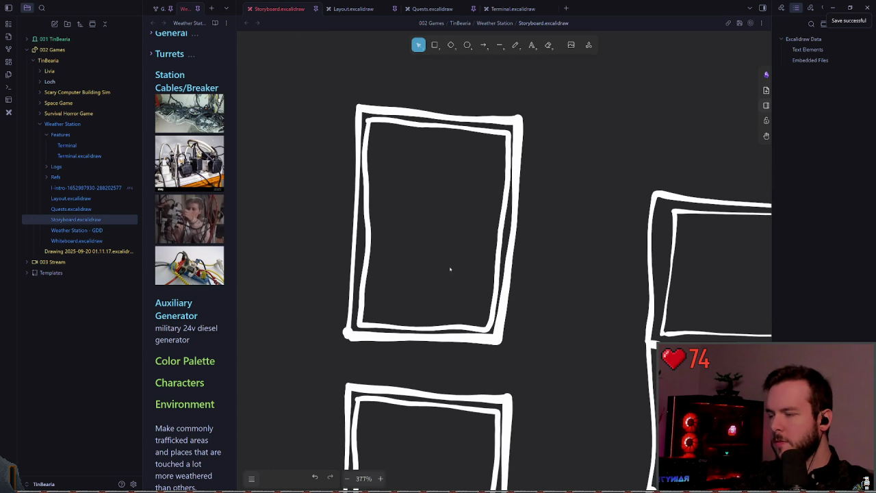
Rotate the top device's inner screen border 90° into a landscape rectangle and move it up.
click(368, 231)
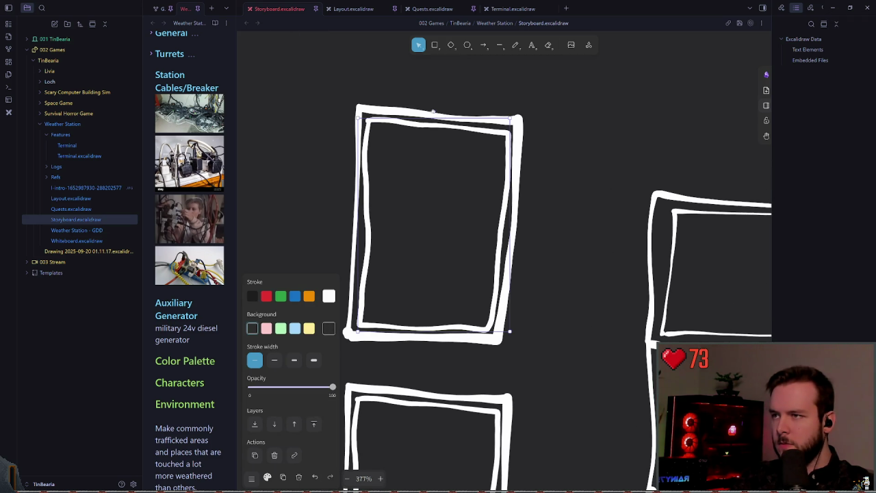
drag(433, 111, 302, 225)
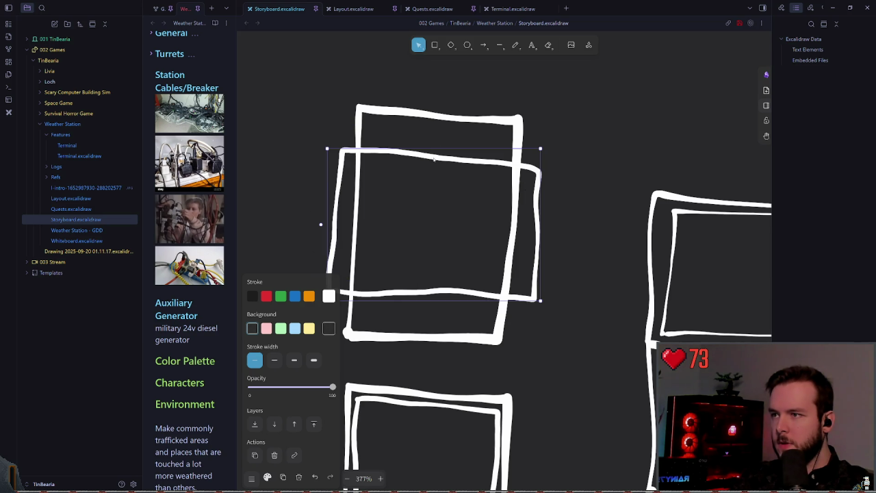
key(Escape)
mouse_move(469, 165)
mouse_down()
mouse_move(467, 121)
mouse_move(466, 128)
mouse_up()
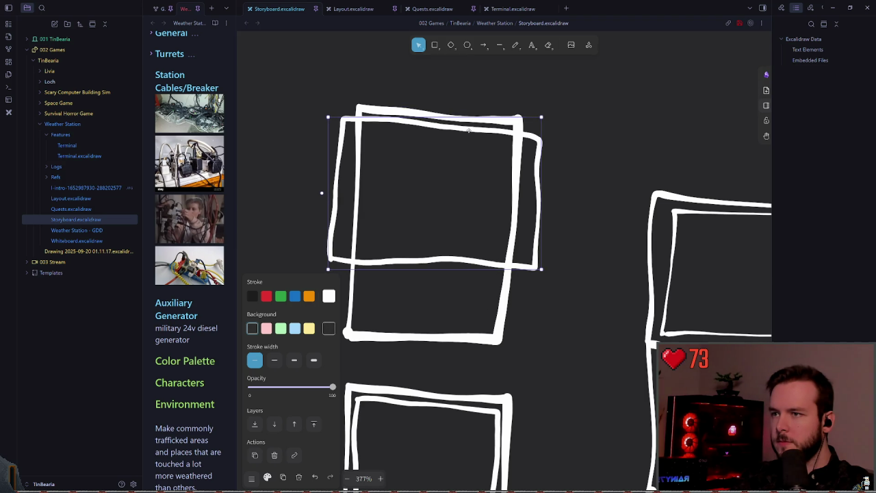
click(556, 270)
Nudge the landscape screen rectangle to the frame's top edge, then switch to the pen.
scroll(479, 253, down, 1)
drag(432, 250, 432, 230)
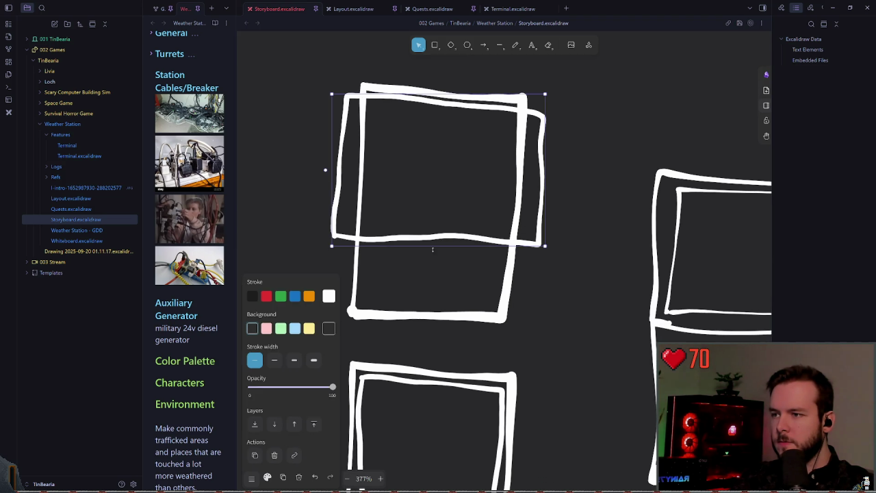
click(558, 274)
scroll(485, 260, up, 3)
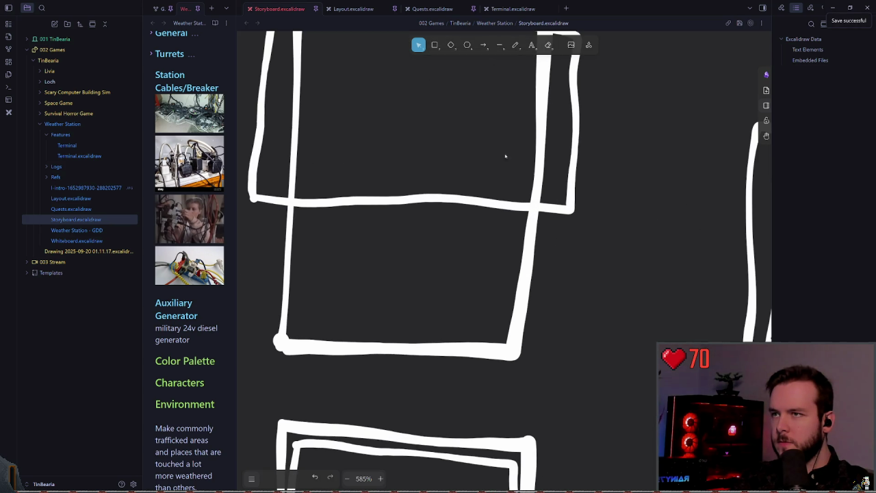
key(p)
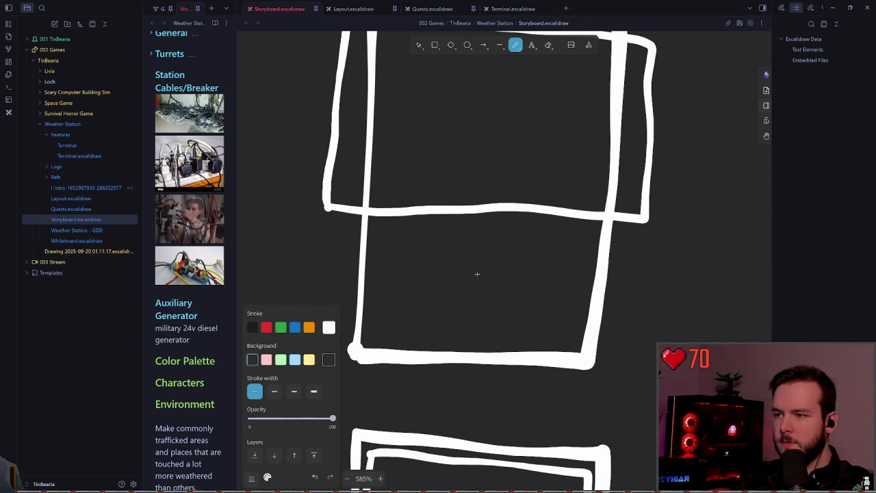
scroll(477, 270, down, 2)
scroll(477, 267, down, 1)
scroll(477, 264, down, 1)
scroll(477, 262, up, 1)
scroll(458, 261, up, 1)
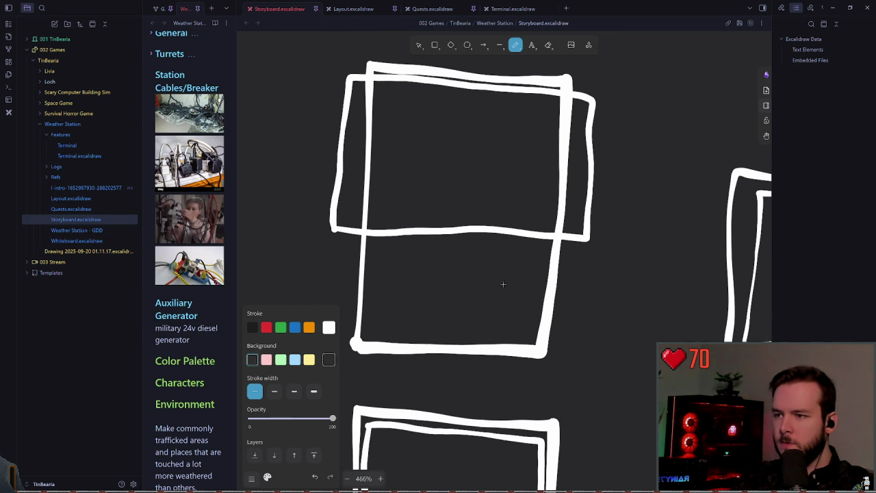
Alt-drag copies of the small keys to build extra rows of the keypad grid.
mouse_move(525, 316)
mouse_down()
mouse_move(474, 331)
mouse_move(526, 317)
mouse_up()
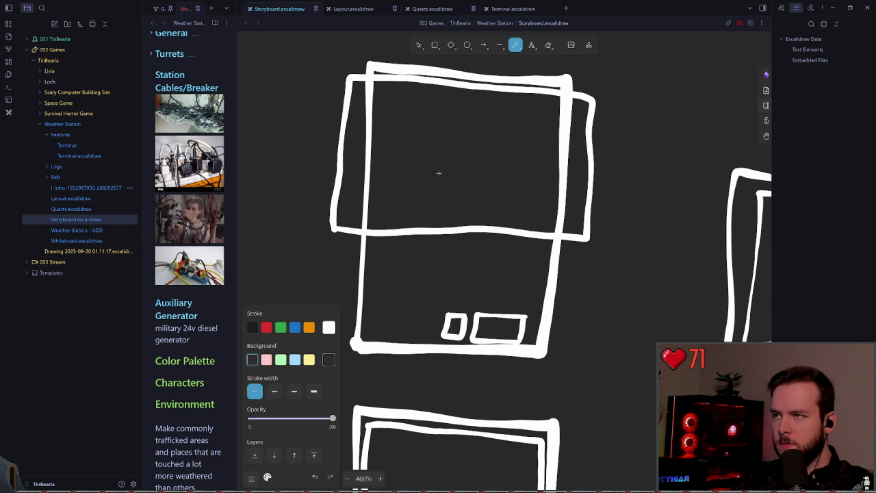
click(419, 50)
drag(457, 327, 400, 326)
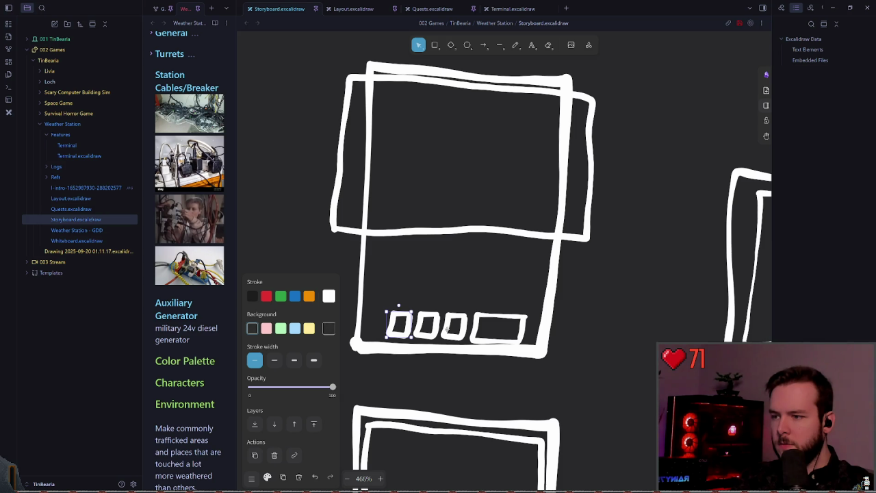
drag(375, 289, 471, 356)
mouse_move(411, 325)
mouse_down()
mouse_move(425, 301)
mouse_move(470, 305)
mouse_move(438, 259)
mouse_up()
click(520, 294)
click(505, 317)
Duplicate a middle-row key as a fourth key and shift the 3×3 grid slightly left.
click(511, 293)
click(498, 313)
click(467, 294)
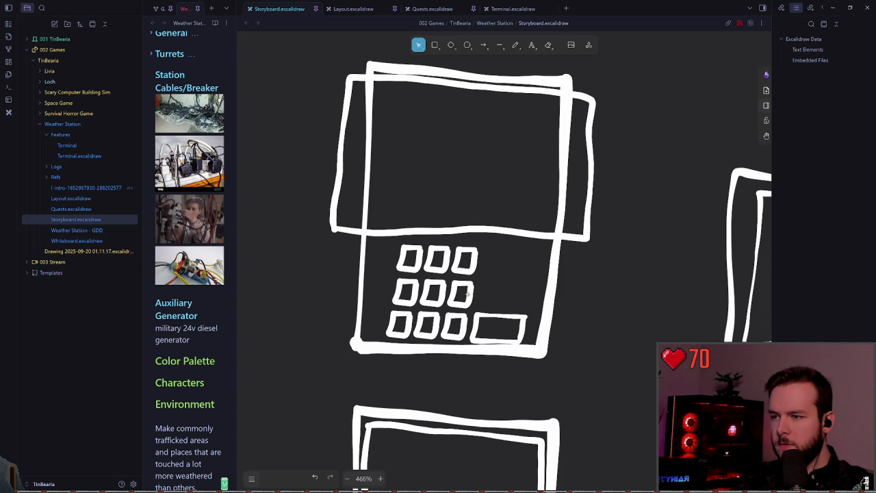
drag(468, 295, 496, 296)
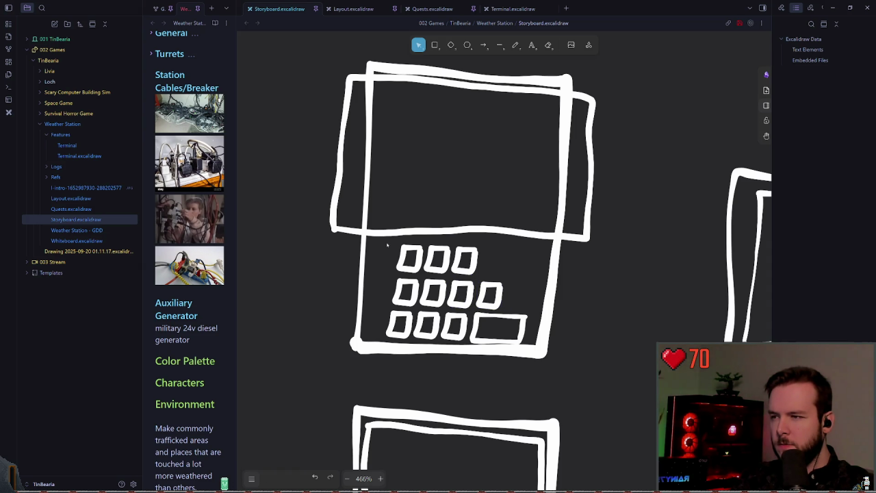
drag(375, 240, 480, 343)
drag(454, 309, 441, 306)
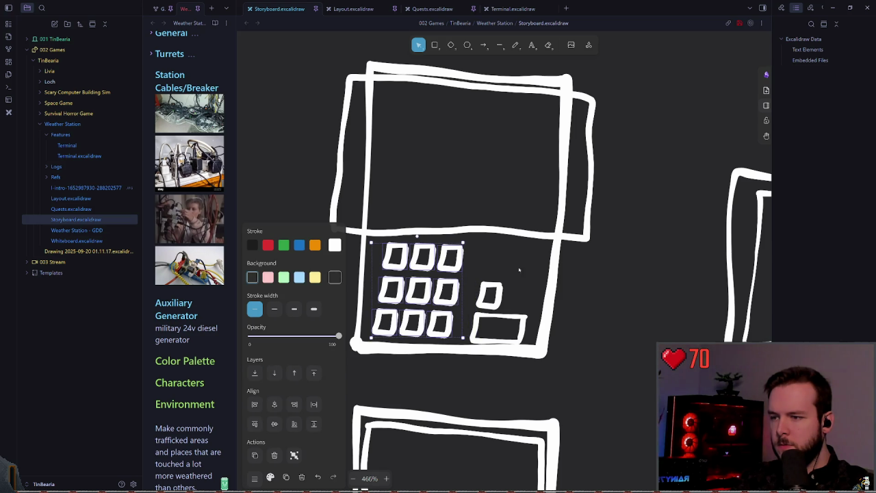
click(506, 288)
mouse_move(501, 293)
mouse_down()
mouse_move(490, 290)
mouse_move(502, 290)
mouse_up()
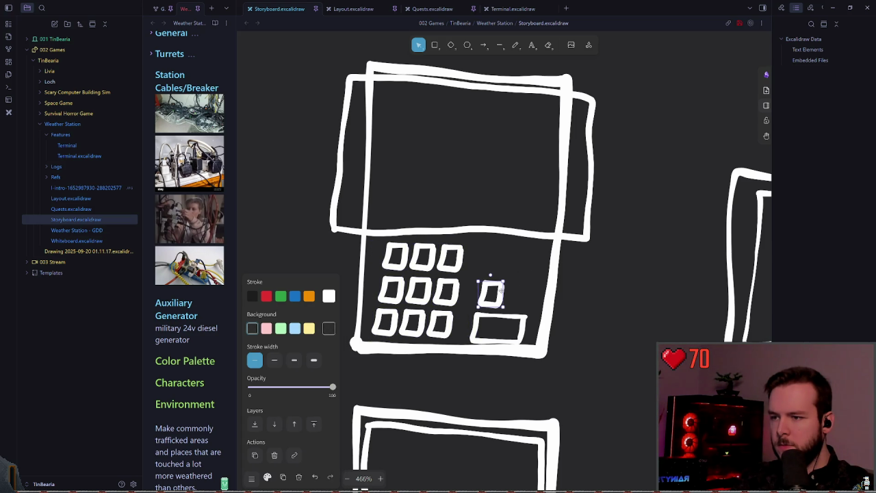
click(474, 328)
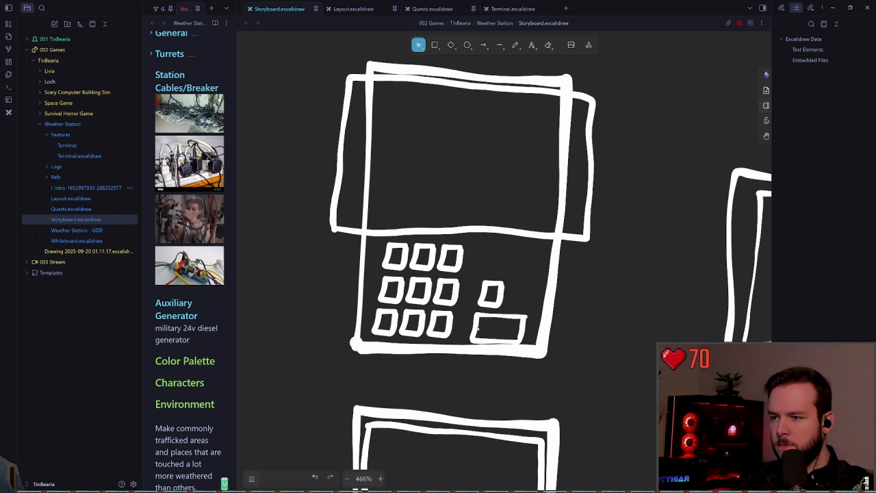
Widen the wide key on both sides and duplicate a small key for the directional cluster.
click(500, 332)
drag(470, 327, 461, 327)
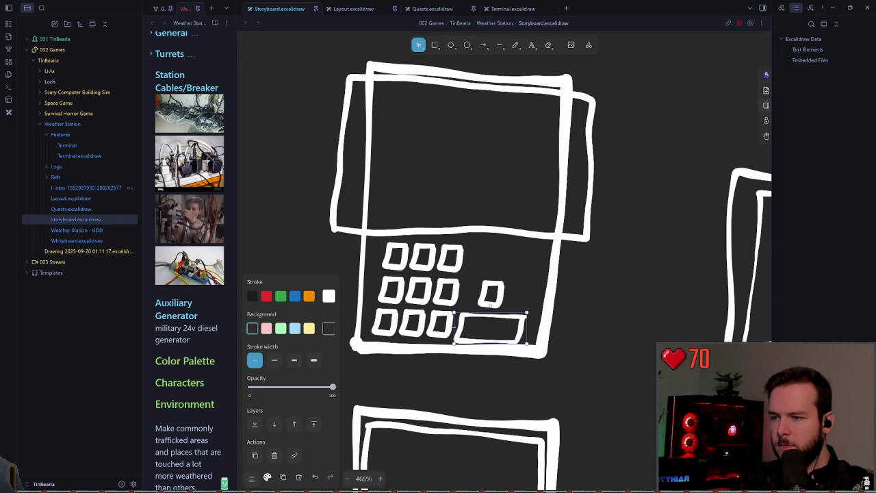
drag(527, 327, 533, 327)
click(491, 293)
drag(497, 291, 532, 295)
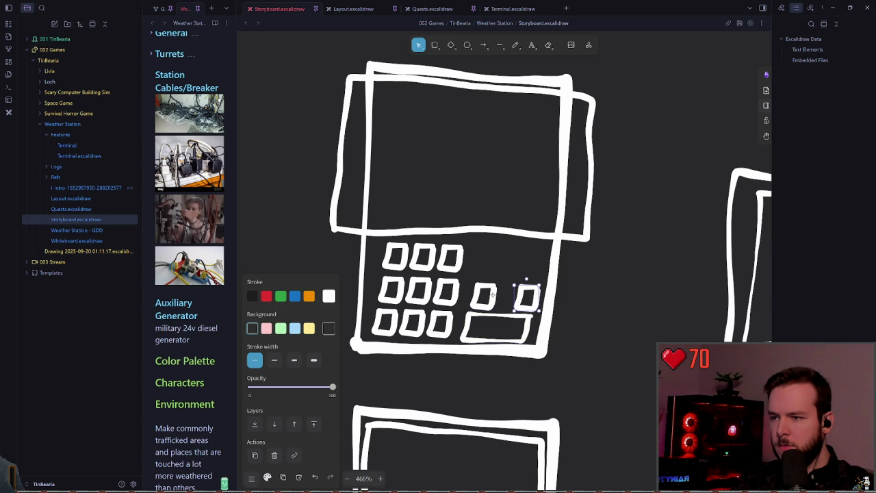
click(490, 295)
mouse_move(488, 295)
mouse_down()
mouse_move(507, 297)
mouse_move(505, 270)
mouse_up()
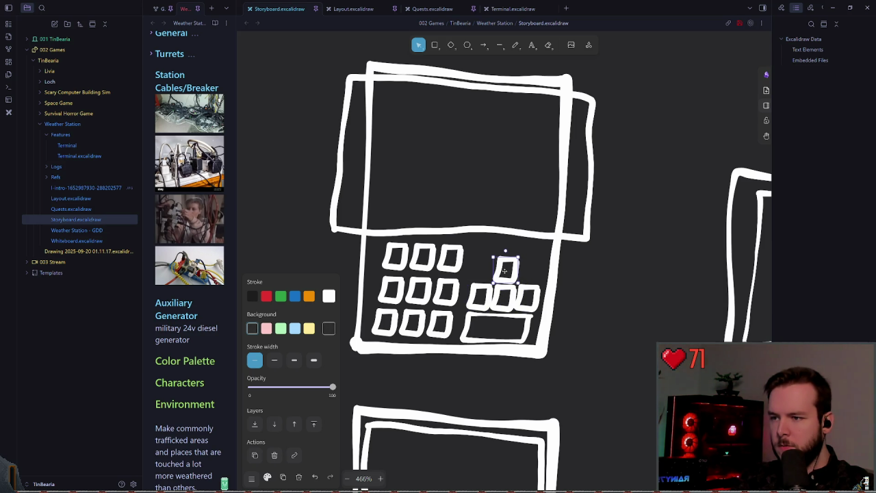
Undo the extra key moves, paste another key copy and raise three cluster keys together.
key(ctrl+z)
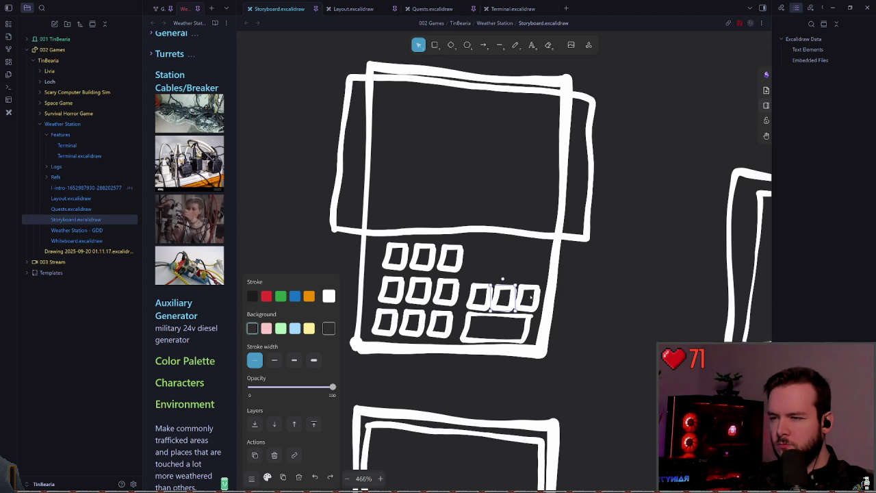
key(ctrl+z)
key(ctrl+shift+z)
key(ctrl+z)
key(ctrl+v)
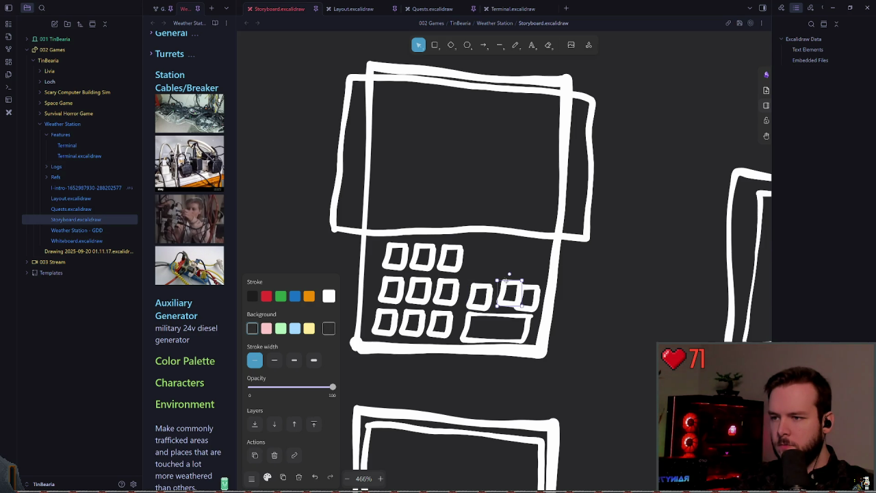
shift+click(493, 297)
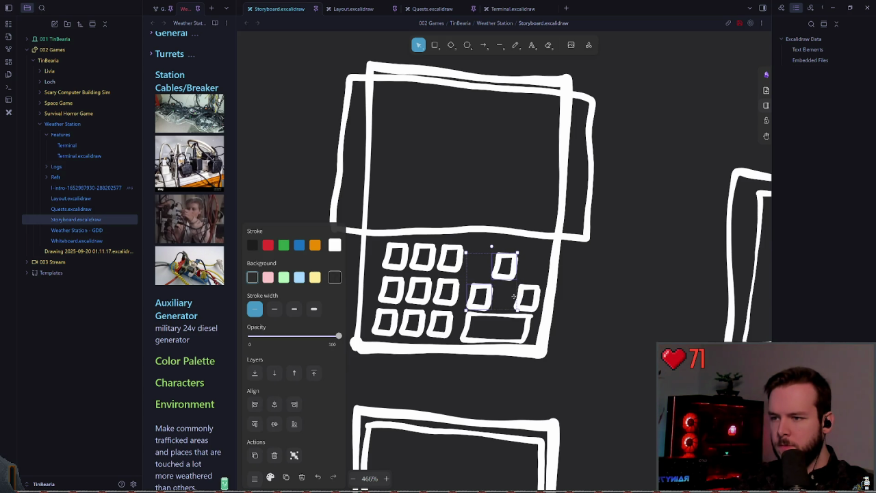
drag(537, 302, 534, 284)
Arrange the four directional keys into a cross beside the wide key.
click(504, 252)
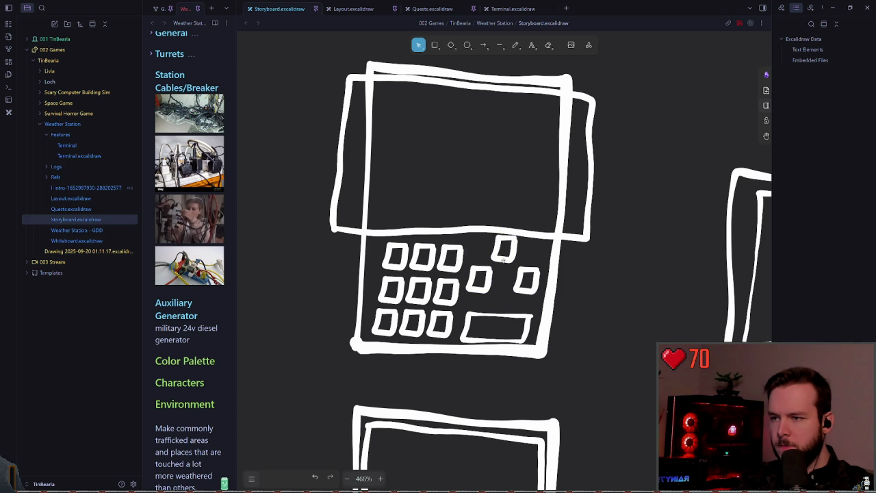
drag(519, 275, 498, 299)
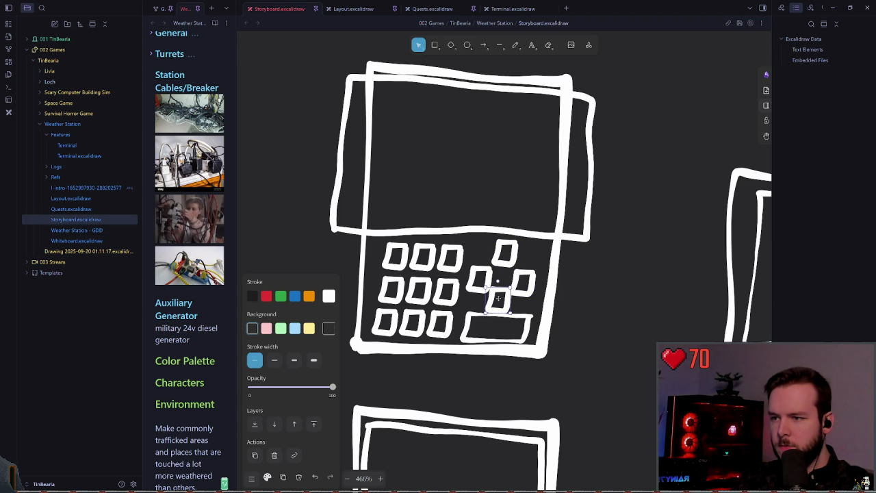
click(526, 278)
click(525, 272)
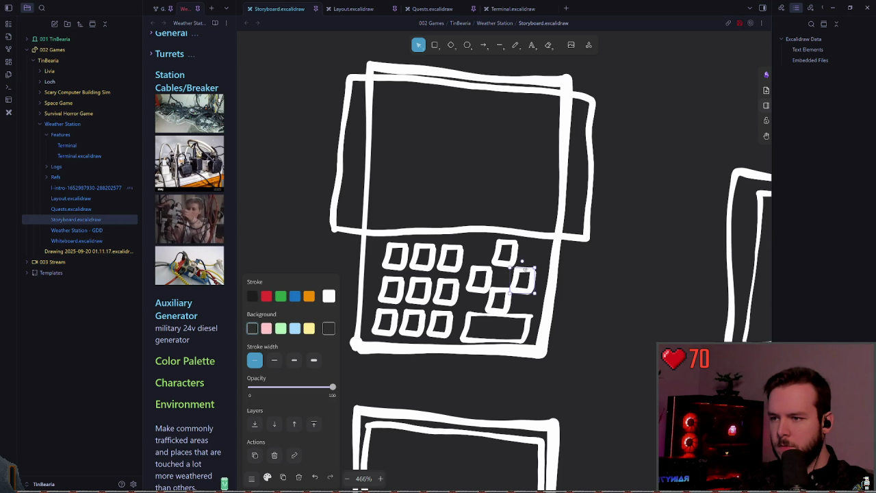
click(488, 268)
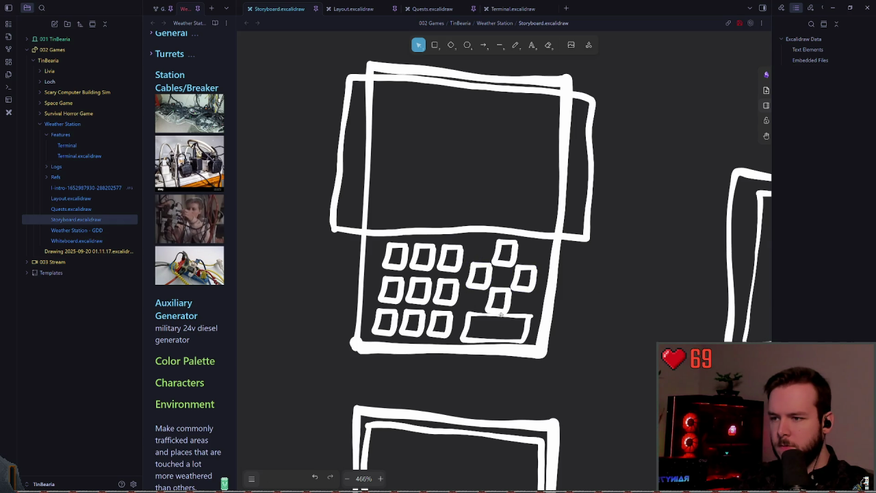
click(508, 301)
click(616, 290)
scroll(616, 290, down, 10)
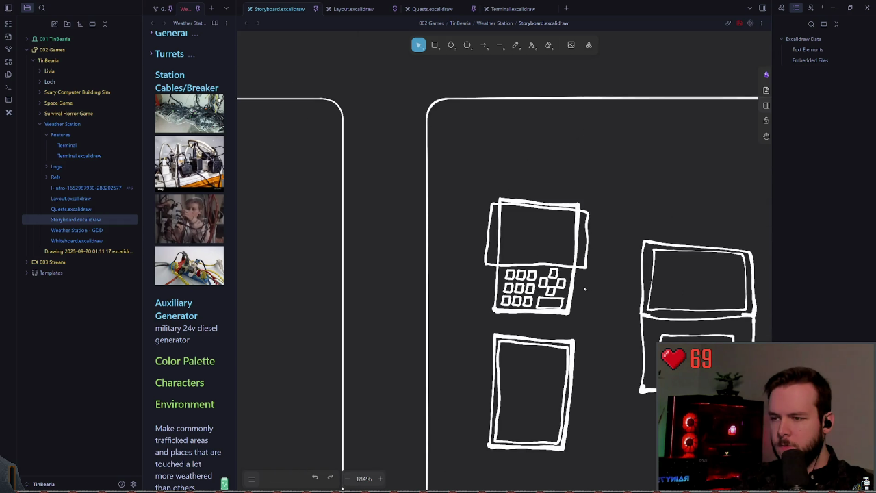
Narrow the wide key from its right edge and nudge the bottom-row wide key left.
scroll(581, 288, up, 2)
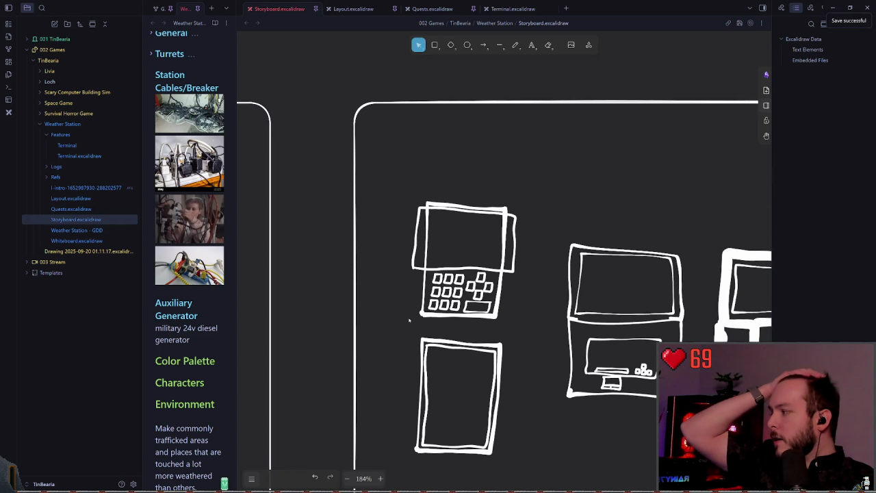
scroll(488, 314, up, 12)
click(489, 314)
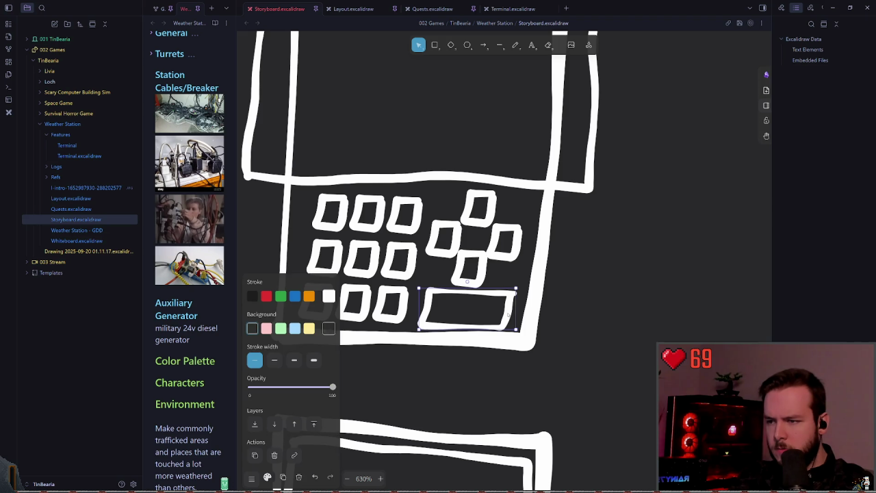
mouse_move(516, 311)
mouse_down()
mouse_move(455, 307)
mouse_move(504, 311)
mouse_up()
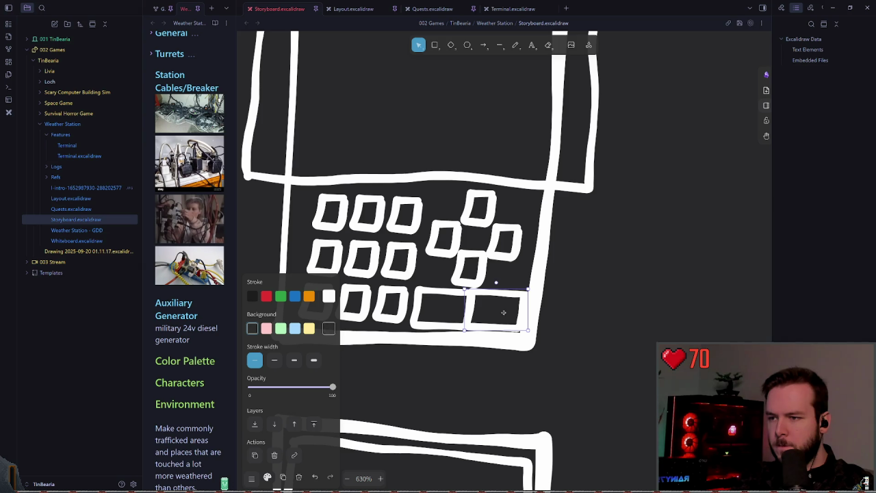
click(448, 302)
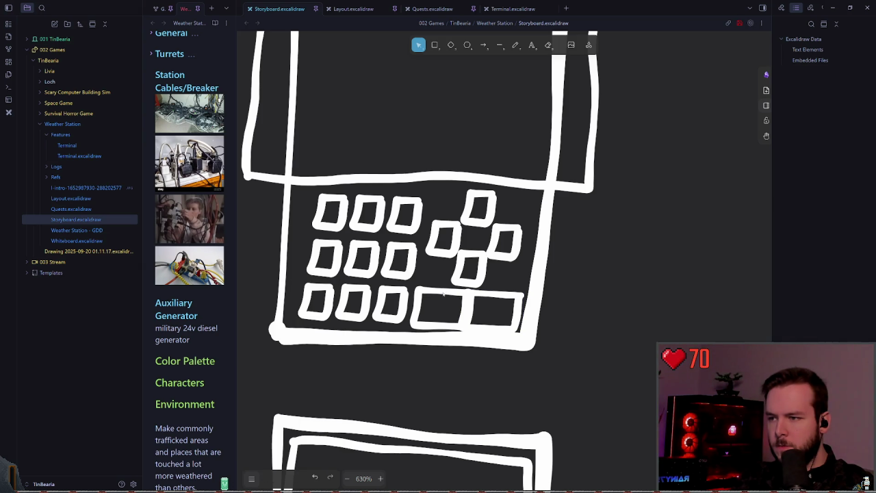
click(422, 290)
drag(421, 290, 419, 291)
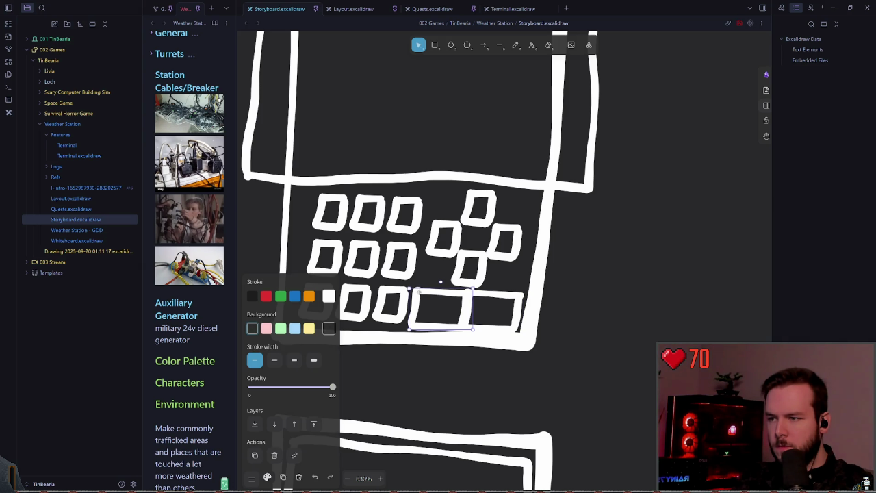
Shift the nine-key number grid slightly left and align its top-right key.
scroll(612, 308, left, 3)
drag(361, 205, 482, 338)
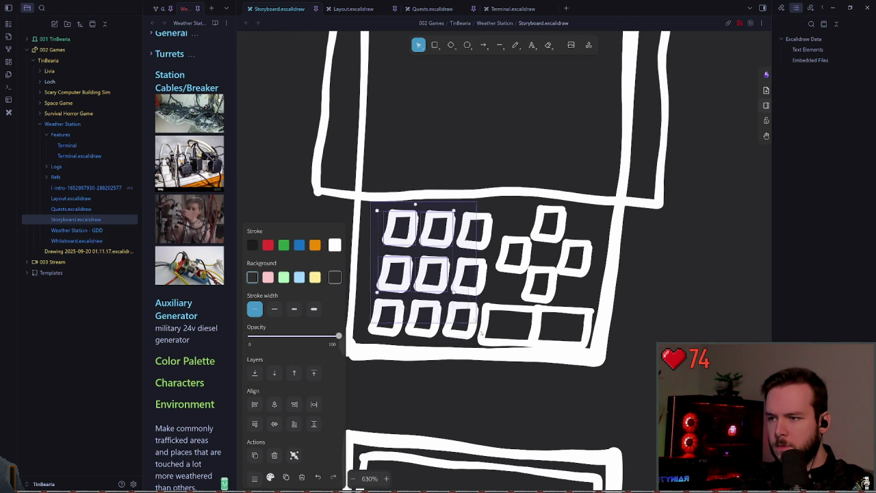
drag(462, 305, 455, 306)
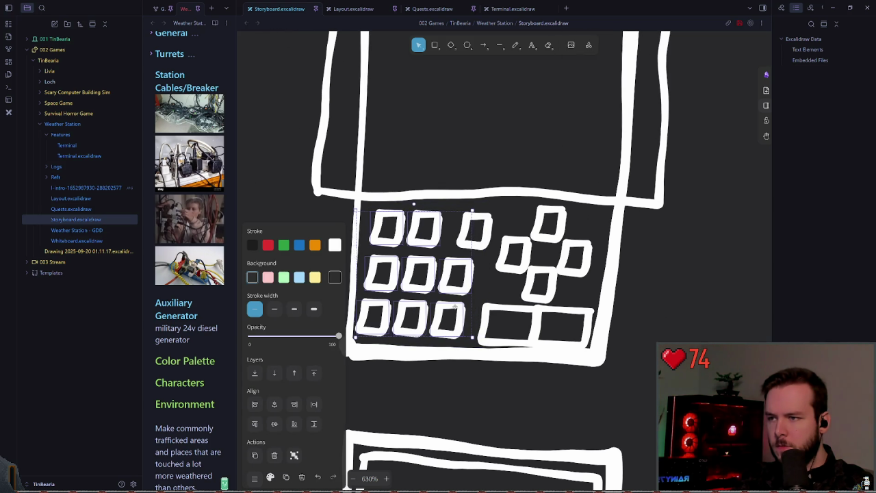
click(490, 220)
drag(490, 220, 480, 221)
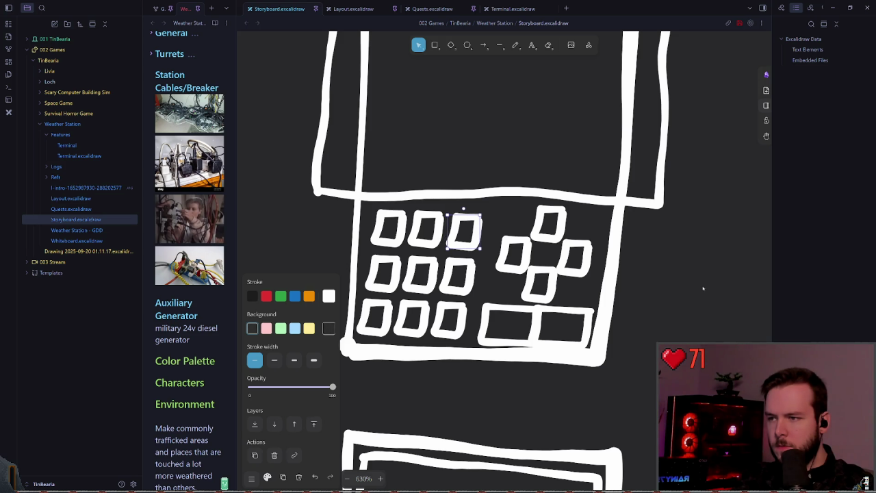
click(703, 289)
scroll(682, 293, down, 5)
scroll(534, 270, down, 5)
scroll(521, 274, down, 2)
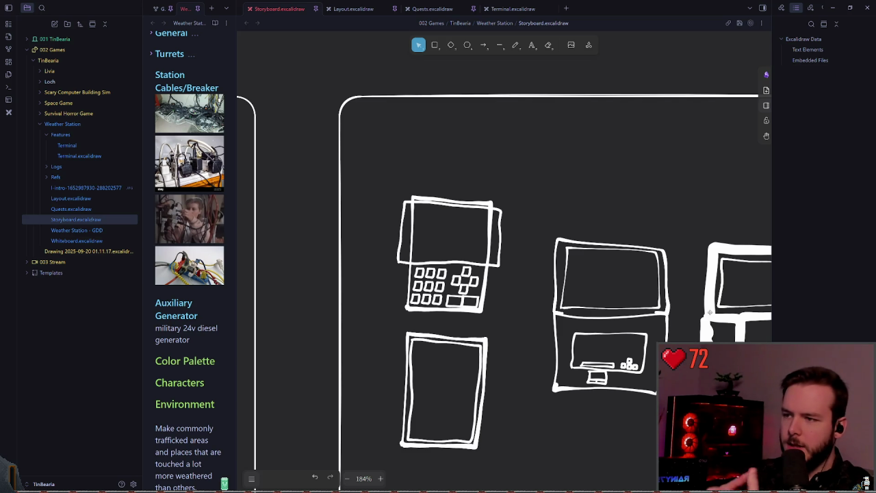
scroll(473, 391, up, 5)
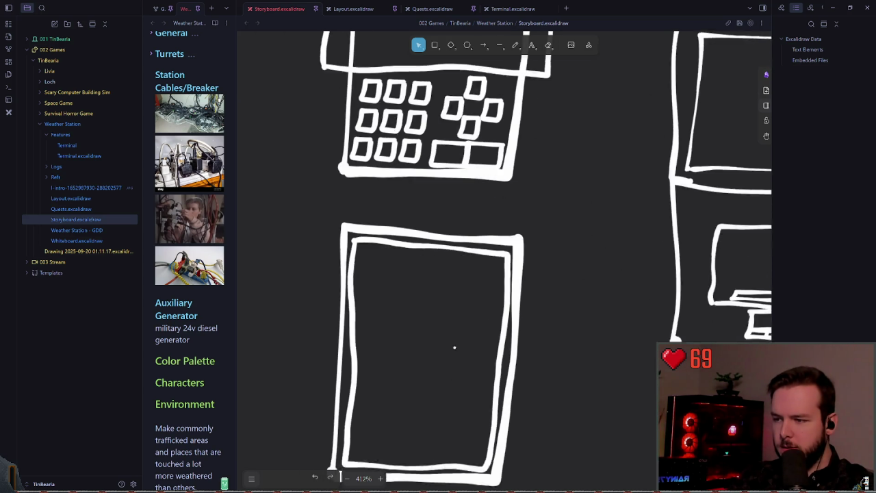
scroll(454, 348, down, 2)
Use freedraw for the keypad buttons under the screen, then return to the selection tool.
click(500, 46)
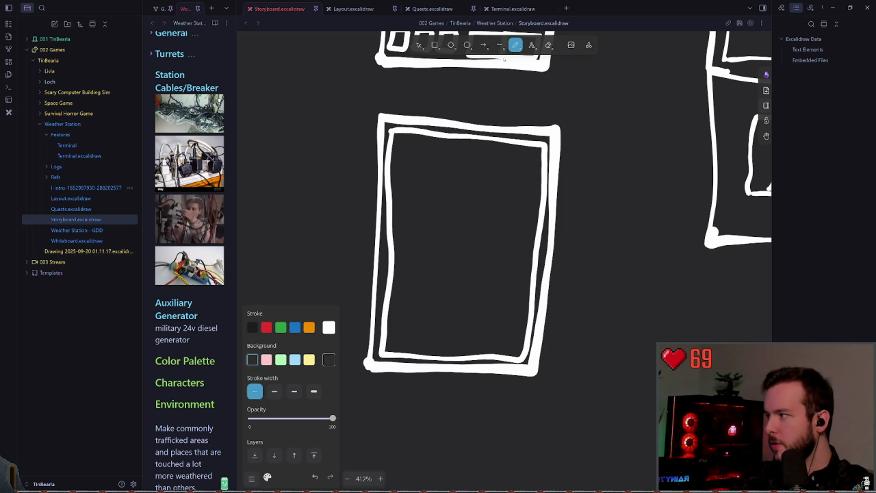
scroll(497, 346, up, 4)
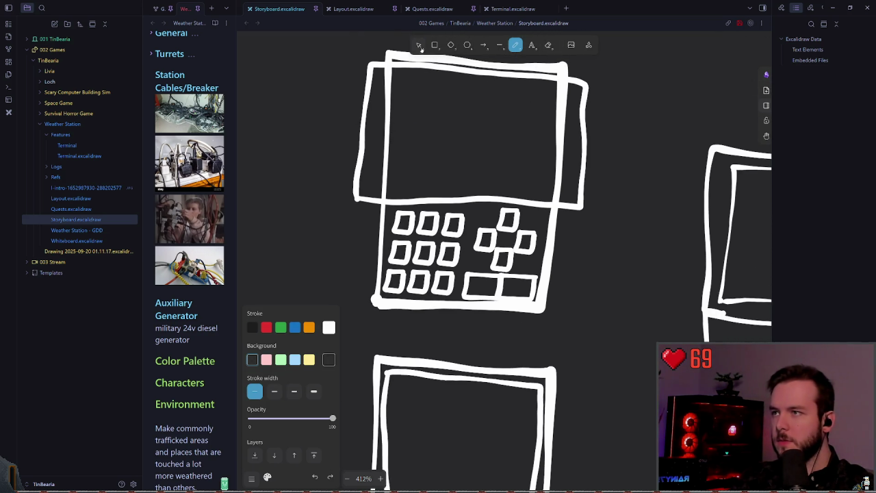
scroll(443, 154, left, 3)
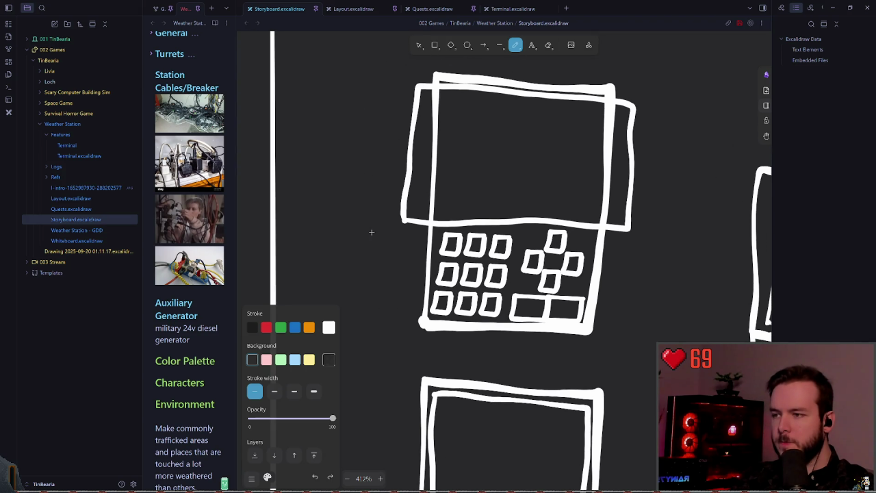
scroll(371, 232, down, 1)
scroll(428, 90, left, 1)
scroll(569, 86, up, 2)
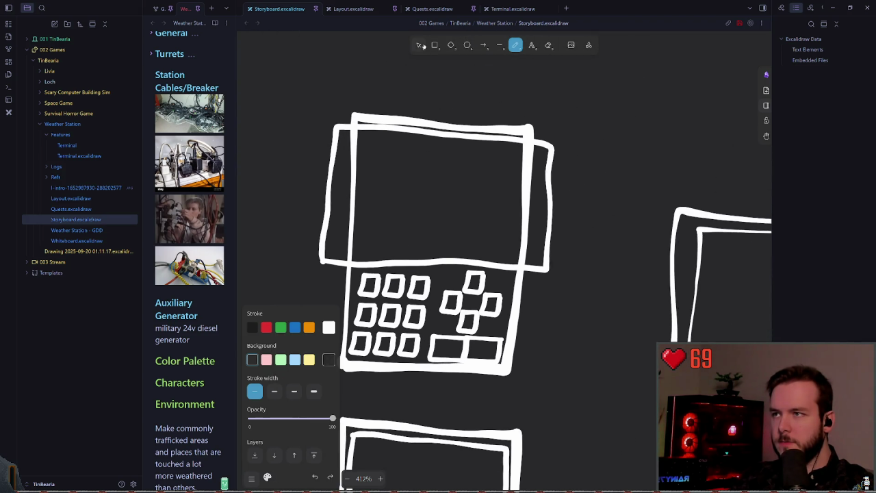
key(v)
scroll(524, 133, down, 3)
scroll(421, 172, down, 2)
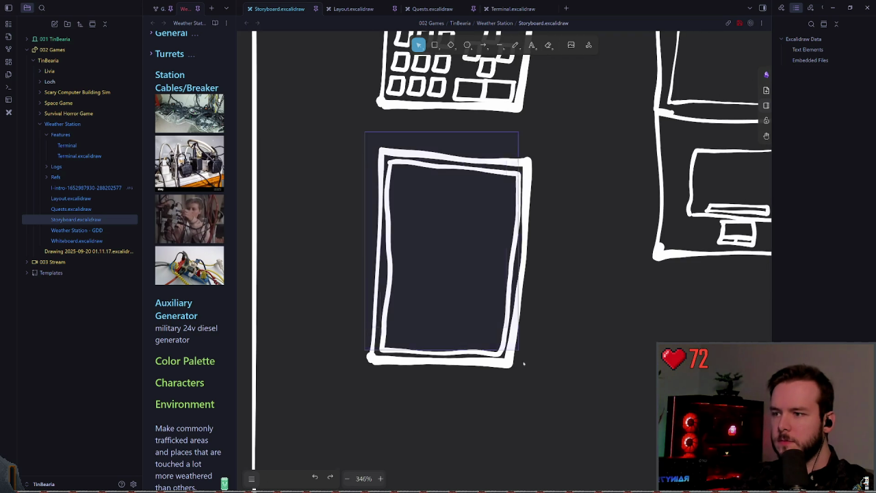
Duplicate the lower tall rectangle, shrink the copy and give it a thin stroke.
click(523, 359)
mouse_move(517, 155)
mouse_down()
mouse_move(620, 141)
mouse_move(553, 254)
mouse_up()
drag(527, 288, 590, 191)
scroll(583, 240, up, 3)
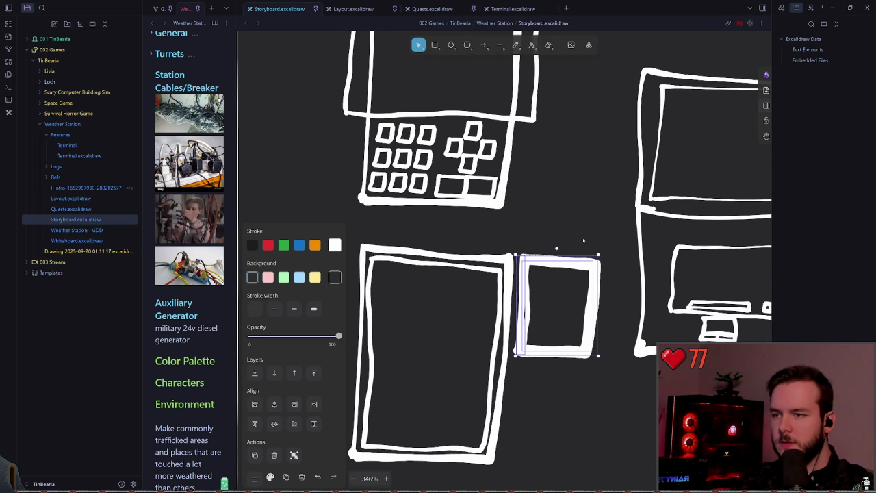
drag(558, 270, 496, 364)
click(254, 309)
Enlarge the copied rectangle and set it beside the repositioned keypad sketch.
drag(495, 397, 555, 256)
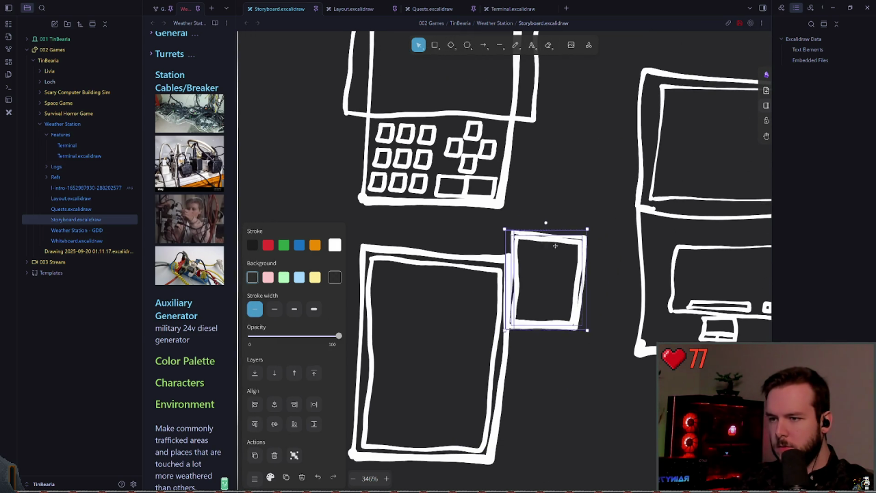
key(ctrl+z)
key(ctrl+z)
key(ctrl+shift+z)
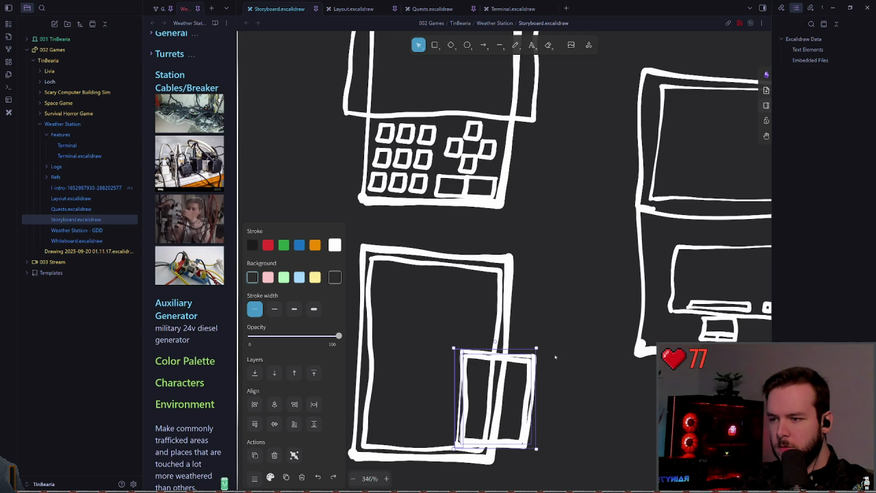
drag(536, 349, 615, 167)
scroll(550, 198, down, 1)
scroll(551, 198, down, 10)
mouse_move(480, 206)
mouse_down()
mouse_move(471, 211)
mouse_move(462, 193)
mouse_up()
click(526, 205)
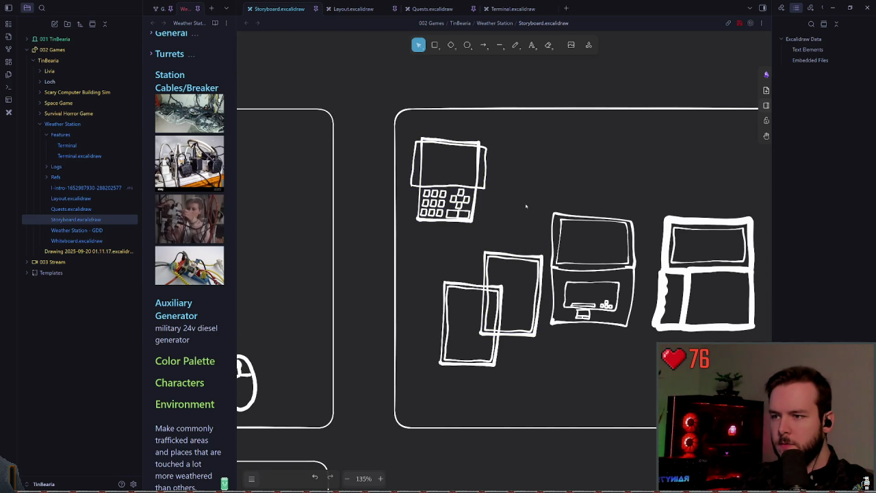
drag(527, 323, 541, 201)
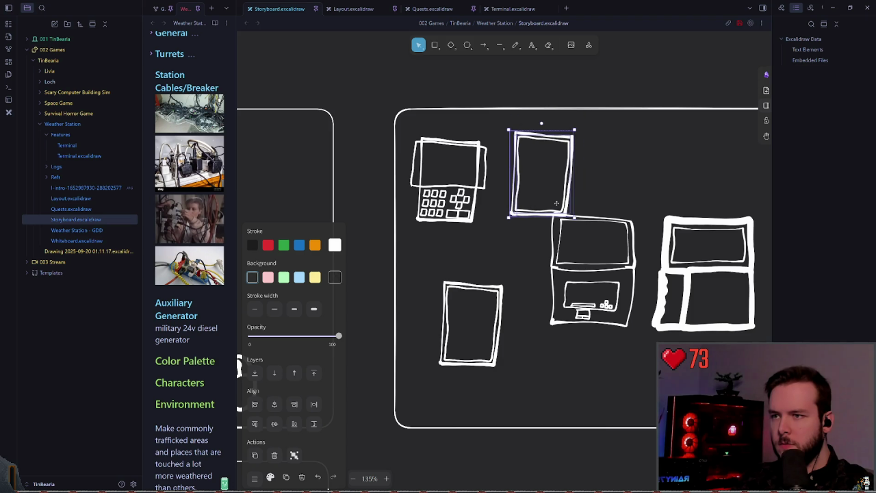
Box-select the laptop and panel sketches and move them up and to the right.
scroll(541, 200, right, 3)
drag(669, 375, 406, 197)
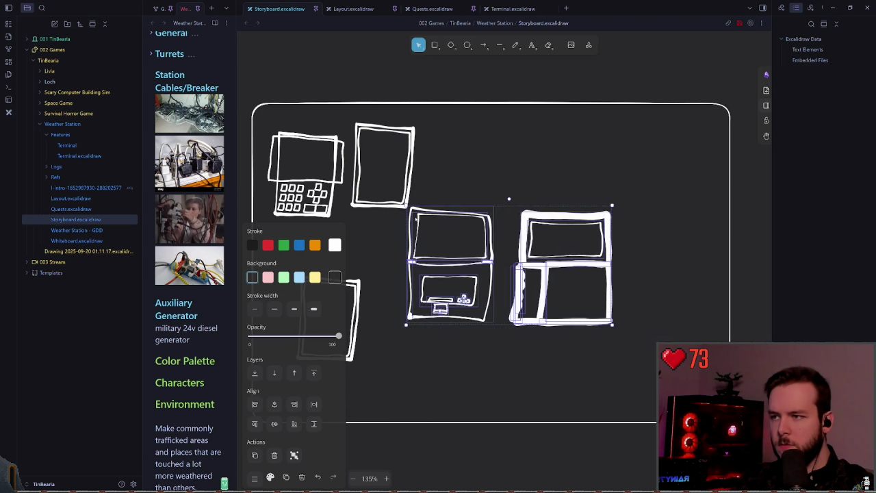
drag(461, 241, 537, 169)
click(470, 228)
scroll(470, 229, left, 3)
drag(522, 259, 426, 133)
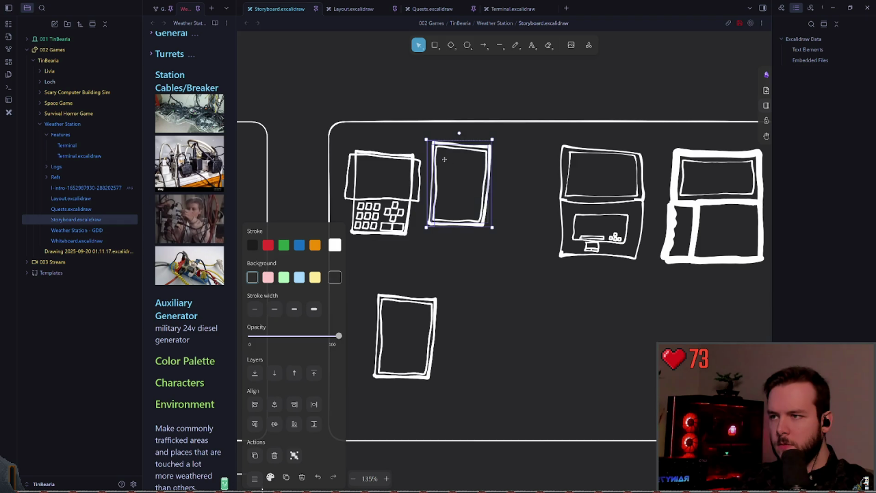
click(475, 177)
scroll(452, 199, up, 5)
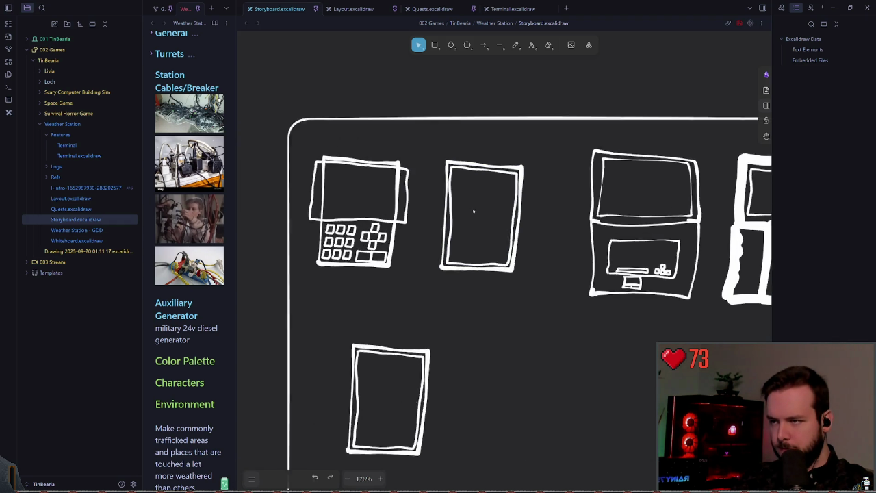
scroll(442, 205, up, 5)
click(455, 133)
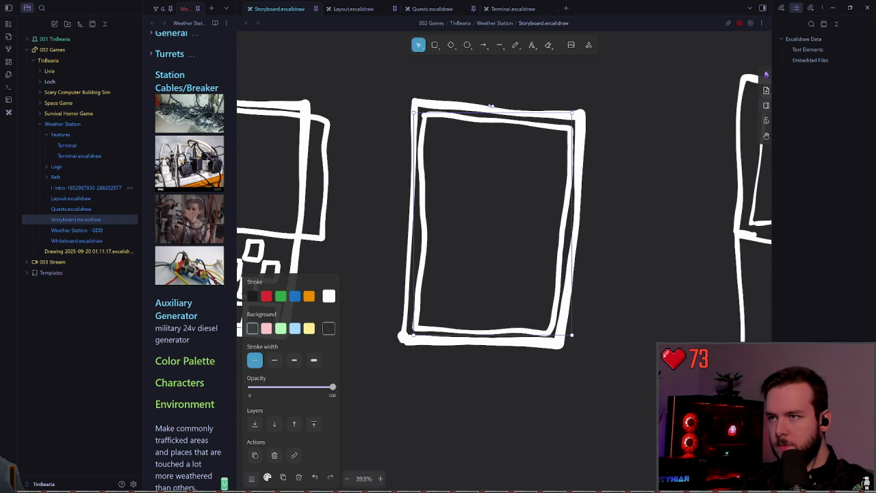
Tilt the tall frame's inner rectangle about 30° counter-clockwise and nudge it up-left.
drag(493, 106, 440, 122)
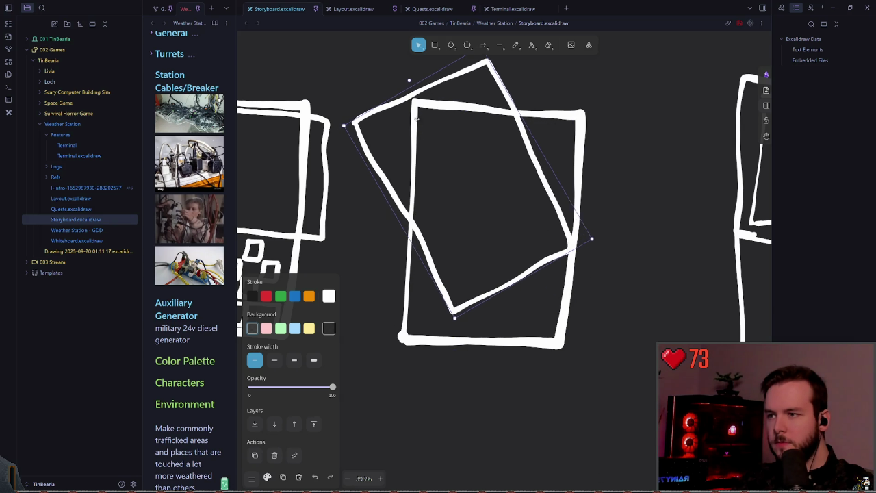
drag(426, 84, 404, 89)
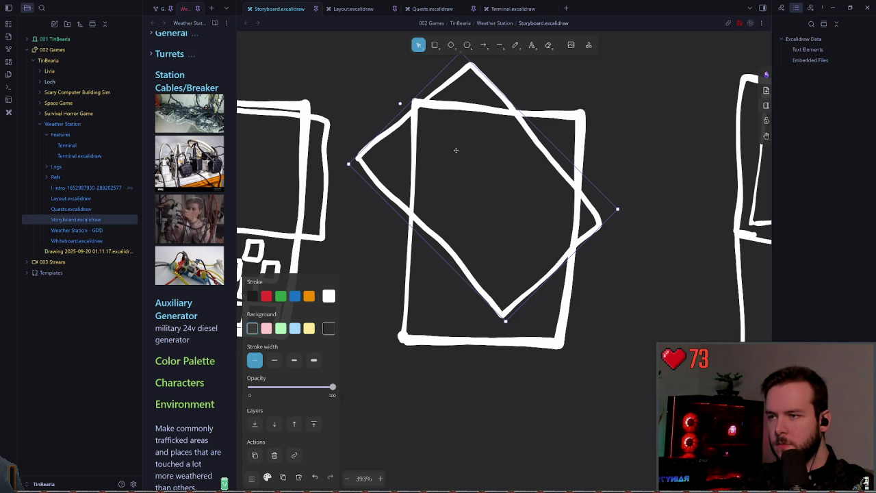
key(Left)
key(Up)
key(Up)
click(602, 293)
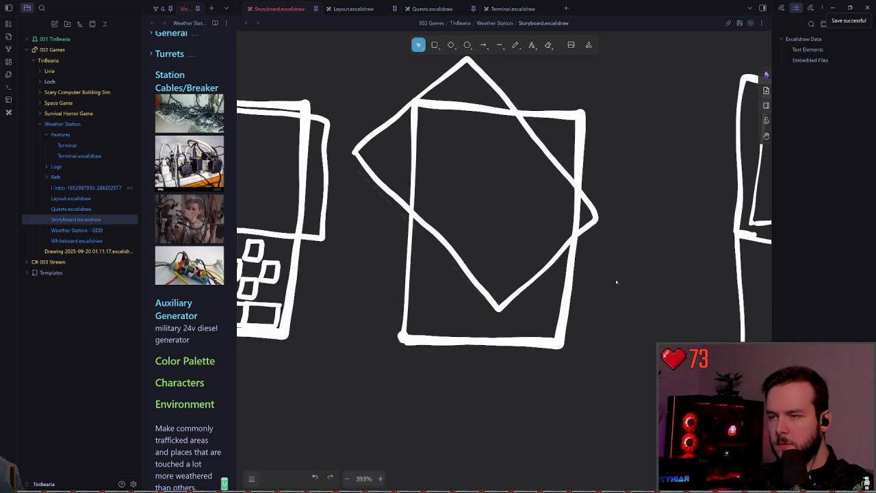
Freehand-draw a short upward arrow stroke inside the frame.
scroll(602, 285, down, 3)
click(515, 44)
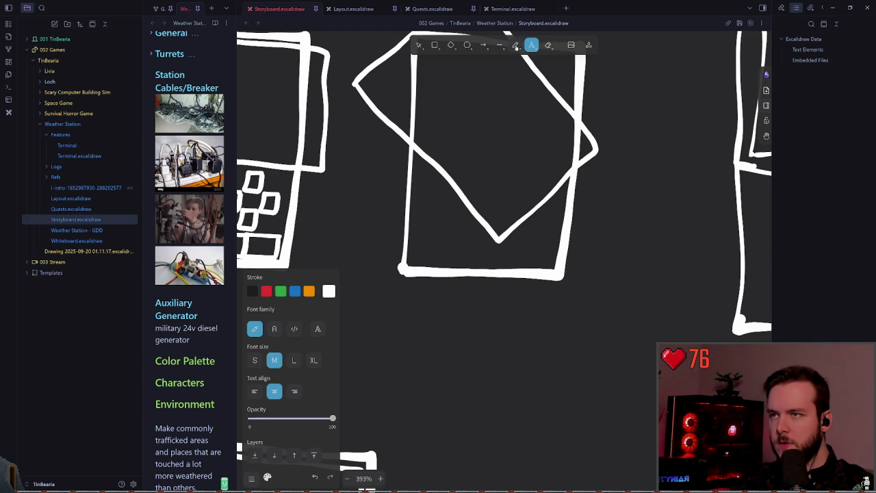
drag(429, 250, 432, 186)
key(ctrl+z)
drag(429, 249, 430, 238)
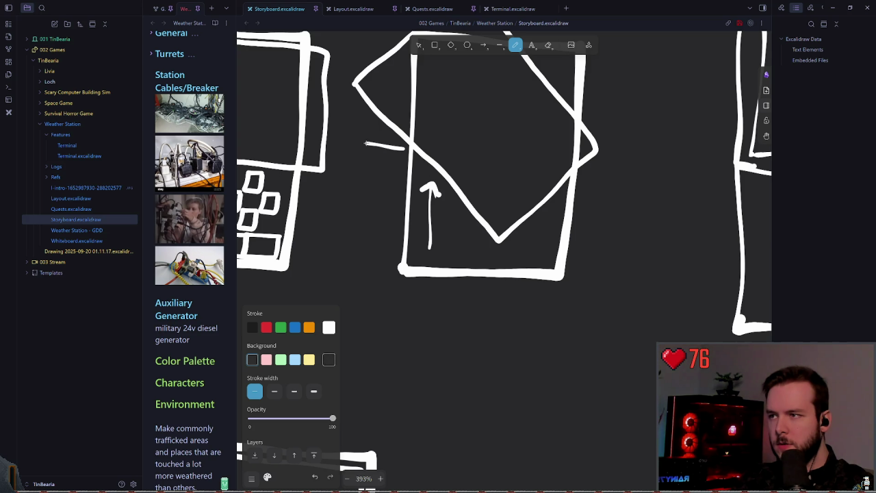
Sketch the curved two-headed arrow, drop a stray stroke, and drag it beside the tilted rectangle.
scroll(391, 174, down, 8)
scroll(411, 192, up, 2)
scroll(438, 205, up, 2)
scroll(460, 225, up, 2)
scroll(460, 224, down, 1)
scroll(455, 232, down, 1)
scroll(479, 206, down, 2)
scroll(463, 128, down, 1)
scroll(458, 275, up, 2)
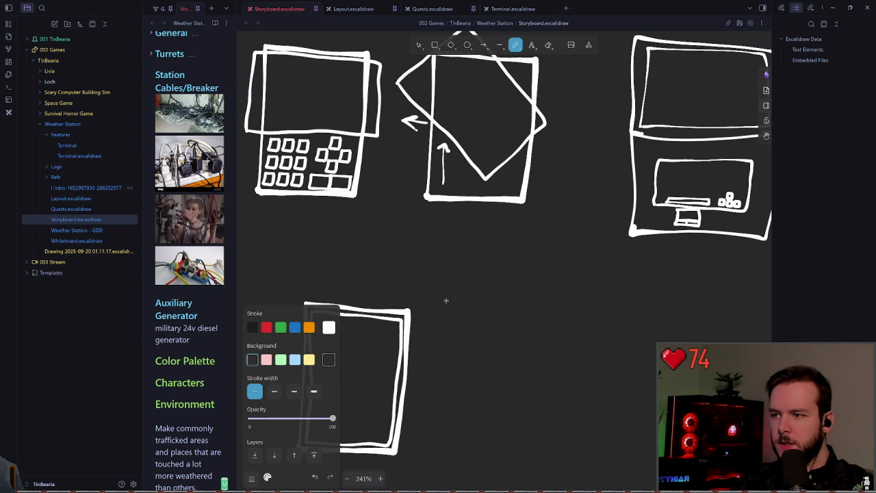
key(ctrl+z)
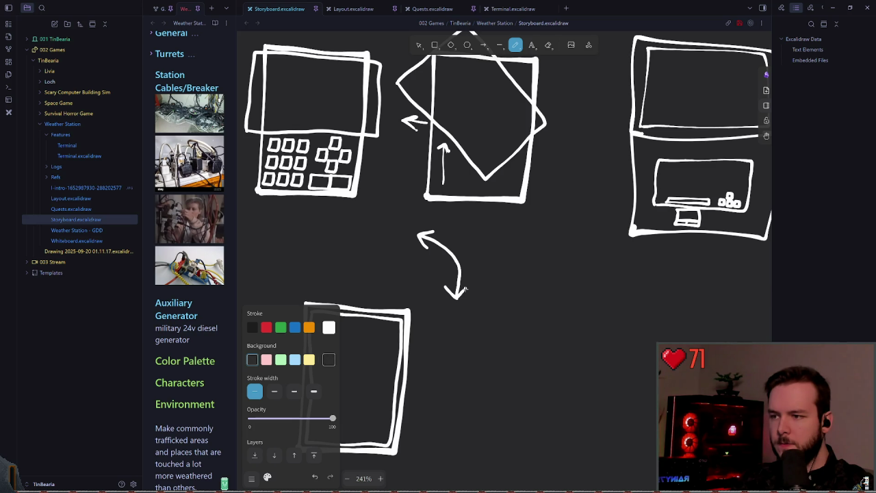
scroll(464, 289, up, 1)
key(v)
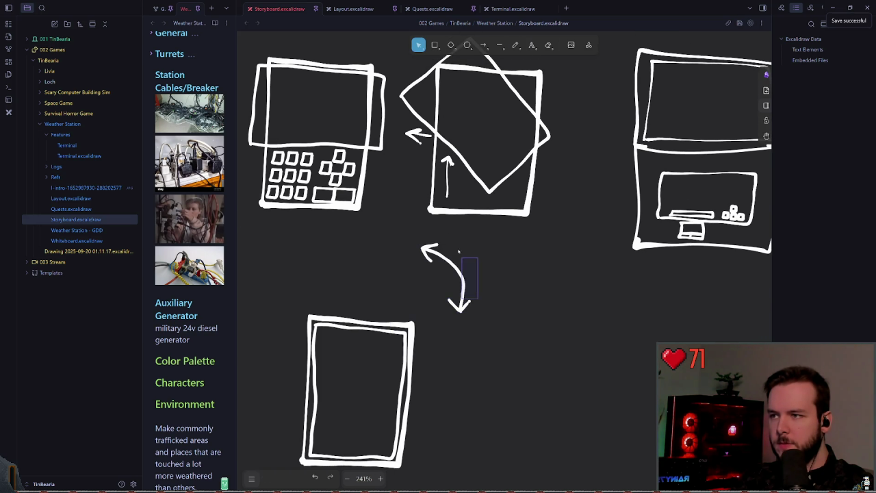
mouse_move(450, 279)
mouse_down()
mouse_move(563, 115)
mouse_move(566, 136)
mouse_up()
Drop the curved arrow right of the tilted rectangle and pan to review the device sketches.
click(566, 265)
scroll(567, 265, up, 2)
scroll(567, 265, down, 5)
scroll(553, 274, up, 1)
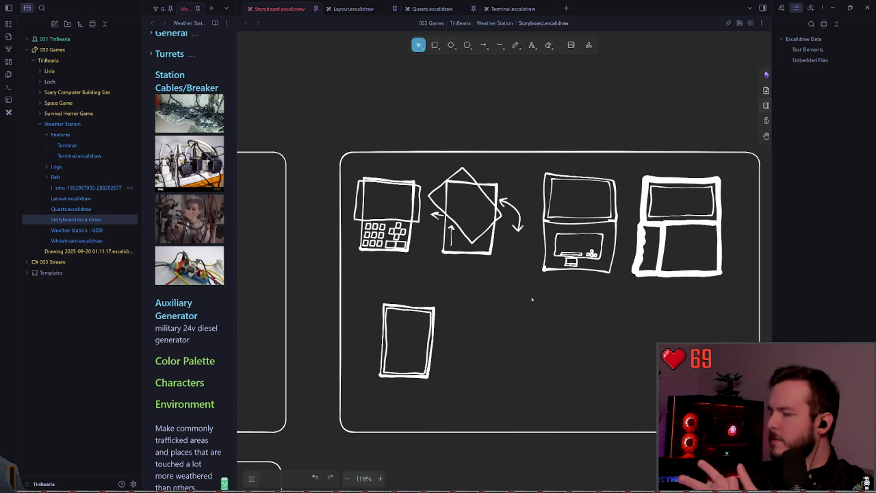
scroll(479, 281, right, 2)
scroll(461, 276, up, 1)
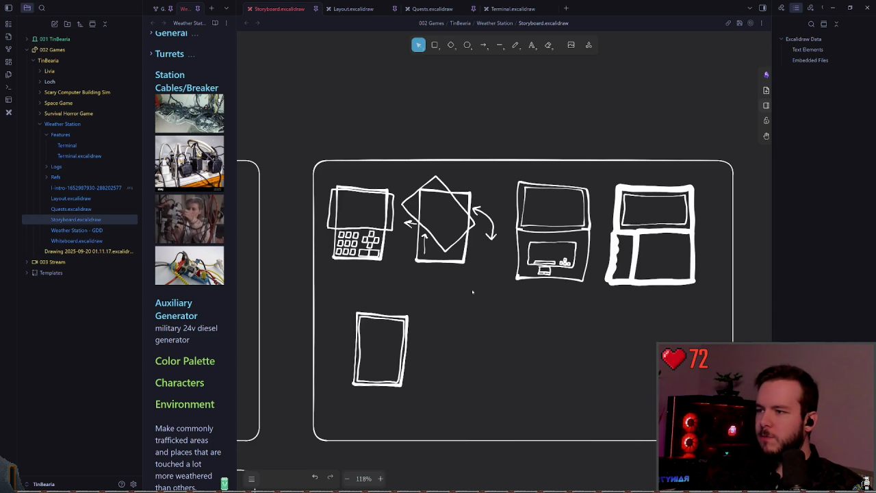
scroll(472, 292, up, 5)
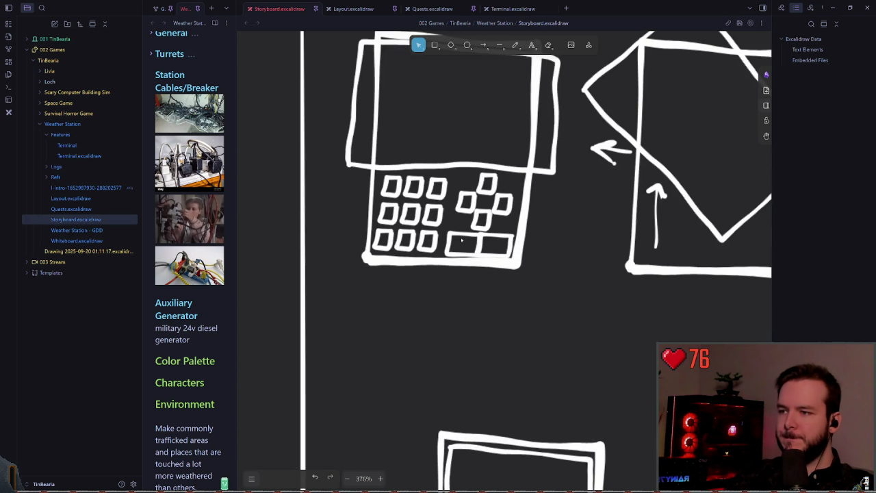
scroll(483, 238, up, 1)
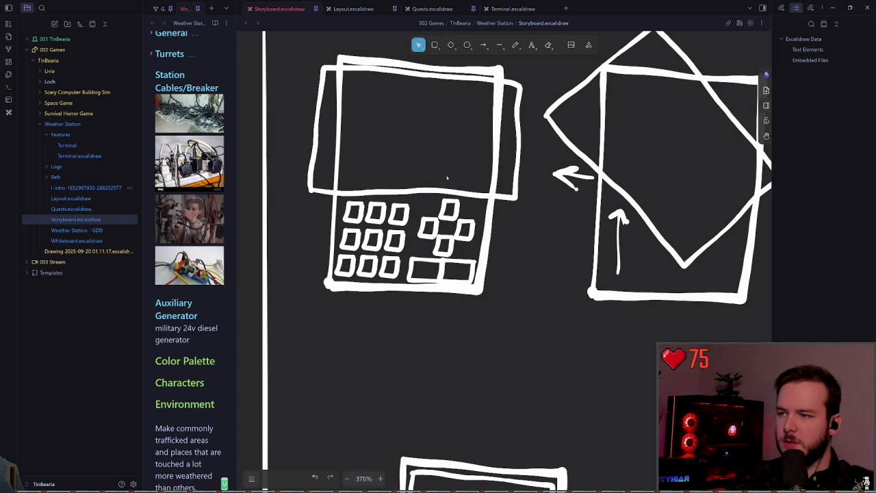
scroll(448, 178, down, 5)
scroll(478, 225, left, 2)
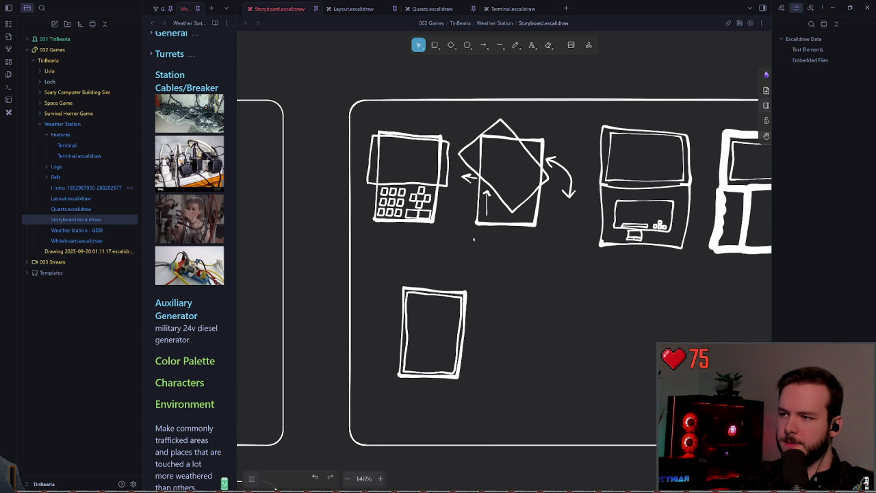
Freehand-draw a handle rising to the keypad's bottom edge on the storyboard.
key(p)
scroll(399, 212, up, 5)
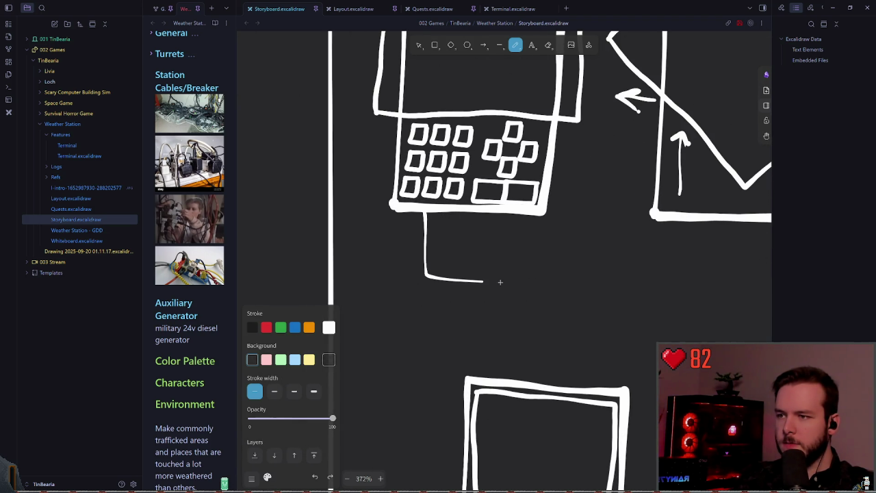
scroll(517, 215, down, 3)
scroll(445, 226, right, 2)
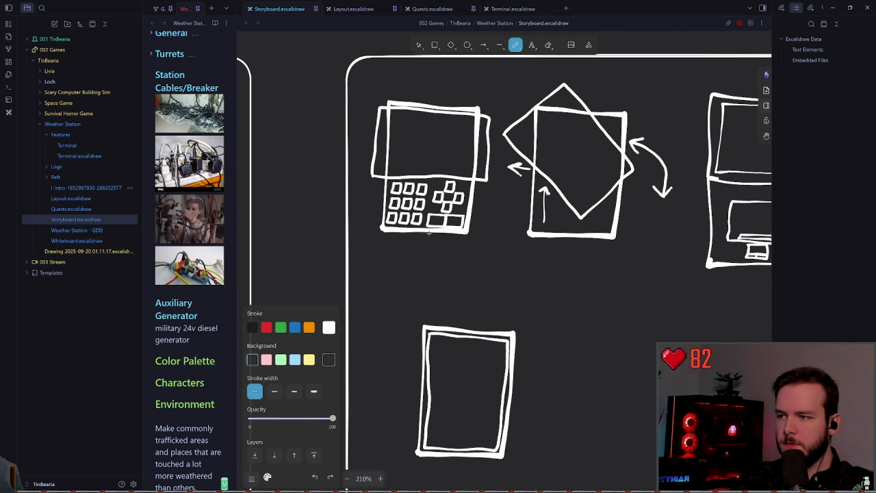
scroll(429, 232, up, 4)
scroll(411, 253, up, 1)
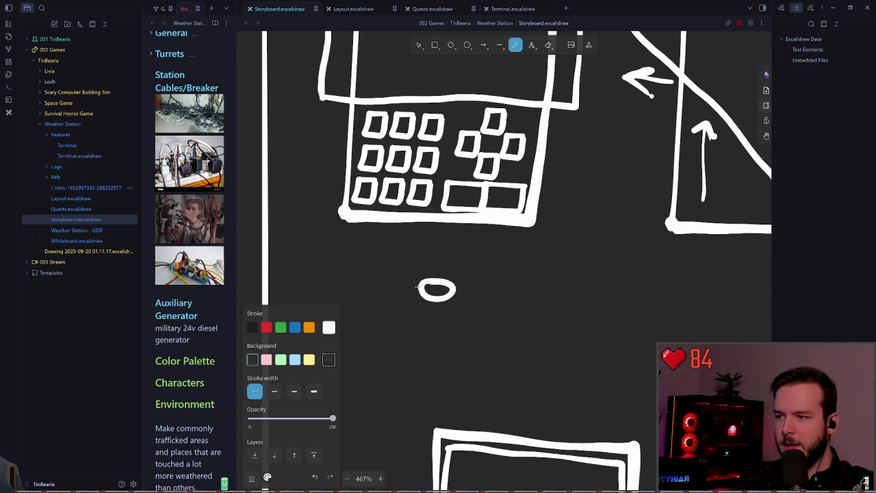
drag(417, 286, 426, 229)
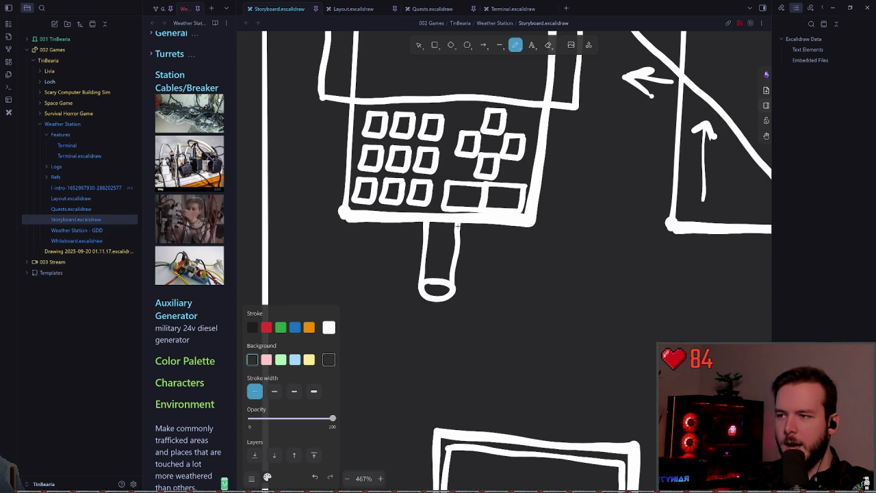
scroll(457, 226, down, 8)
scroll(505, 222, up, 2)
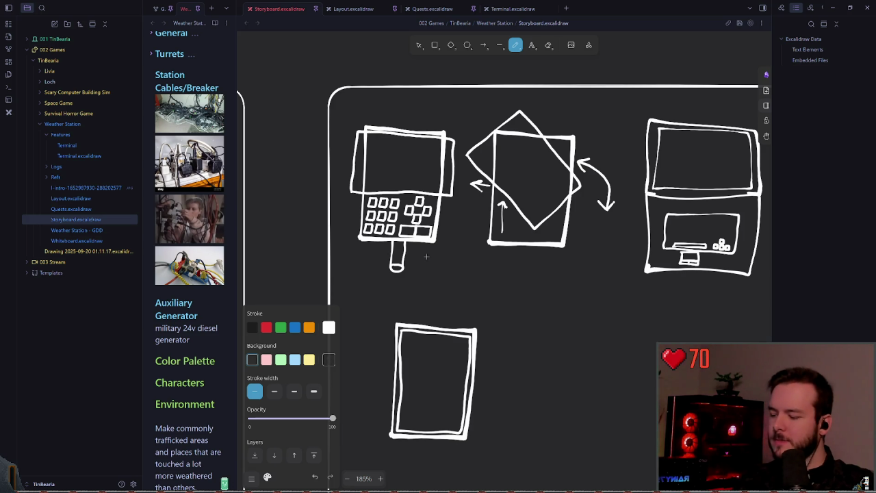
Undo the handle's right side line and pan down across the storyboard.
key(ctrl+z)
scroll(431, 257, down, 2)
scroll(438, 254, down, 2)
scroll(441, 252, down, 2)
scroll(431, 247, down, 1)
scroll(431, 248, right, 1)
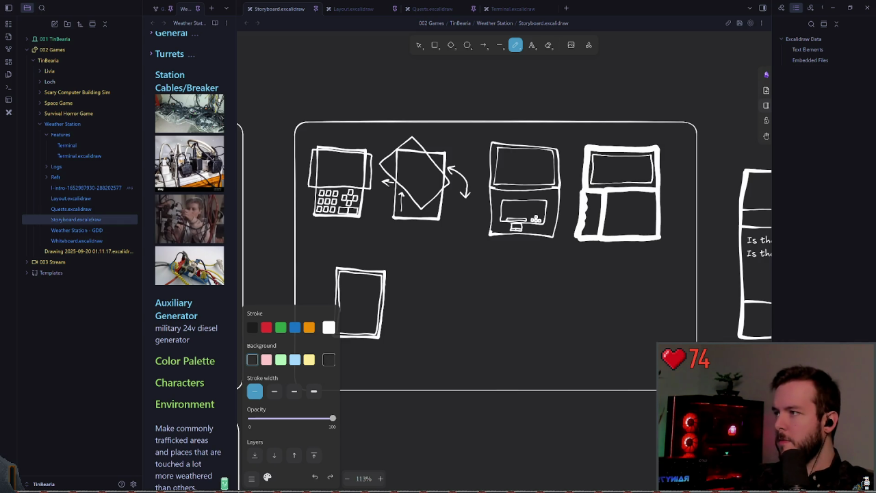
key(super+grave)
Enlarge the terminal text, check git status, and remove the shaders folder files from git.
key(ctrl+plus)
key(ctrl+plus)
key(ctrl+plus)
key(ctrl+plus)
text(gi)
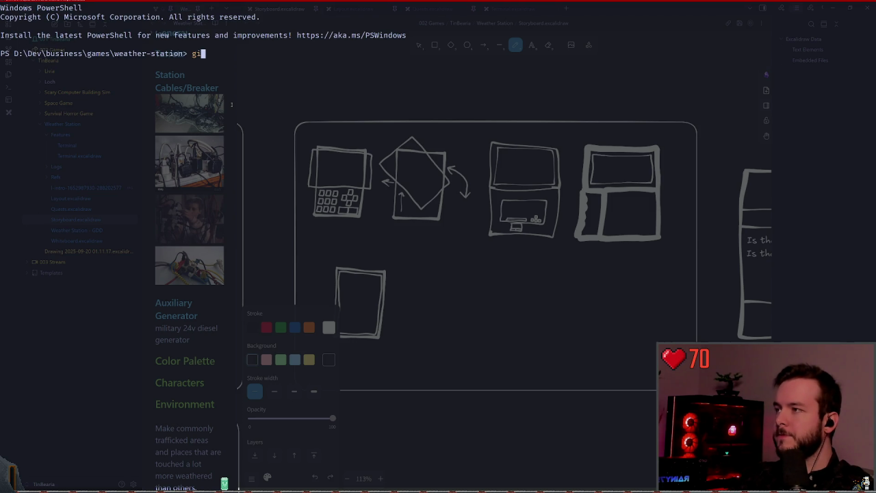
text(t statu)
key(Return)
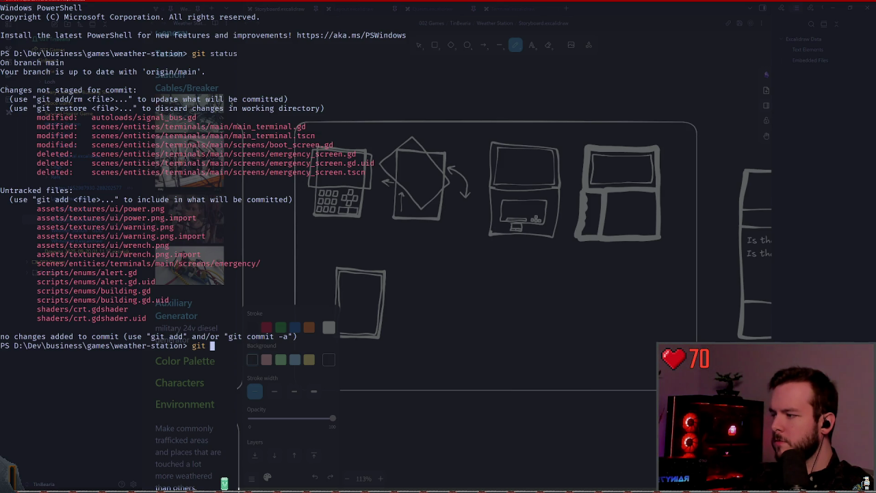
key(ctrl+c)
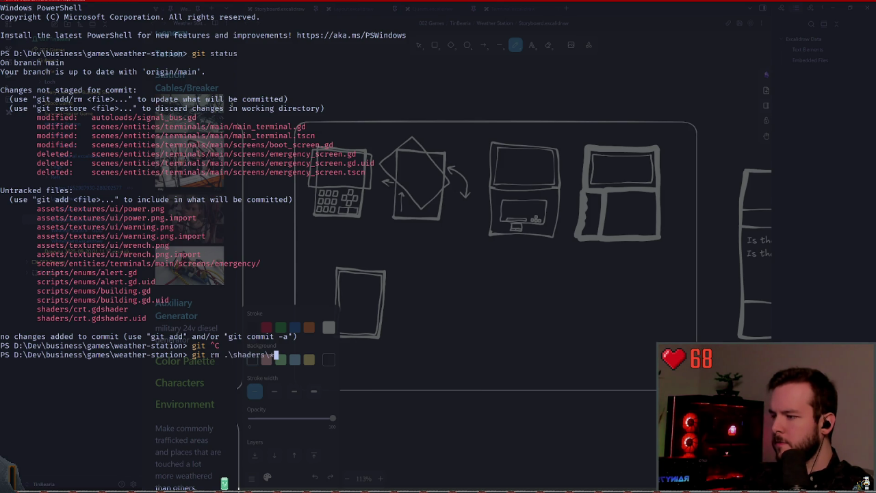
key(Return)
text(git statu)
key(Return)
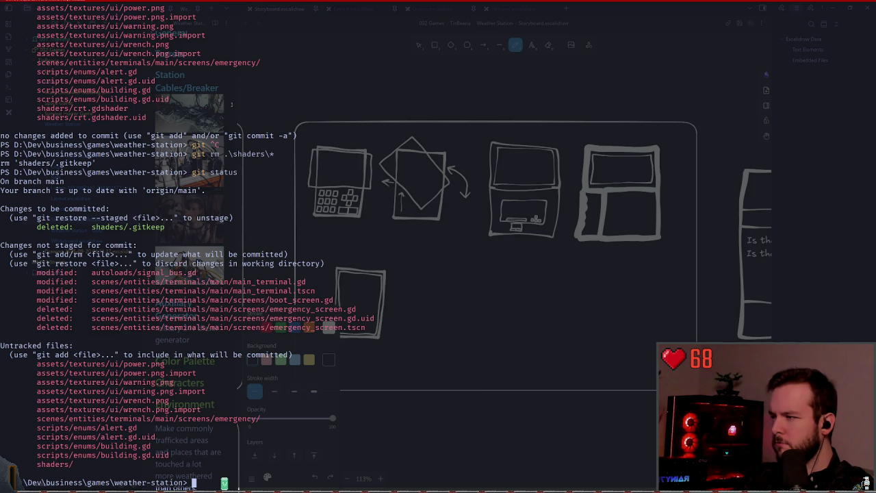
Unstage the shaders .gitkeep deletion with git restore --staged and recheck the status.
text(restore --staged )
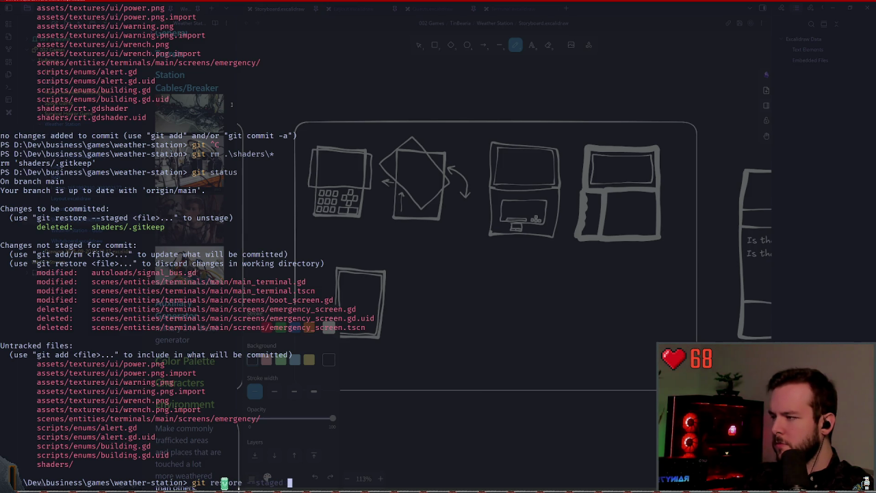
text(.\shaders\)
key(Tab)
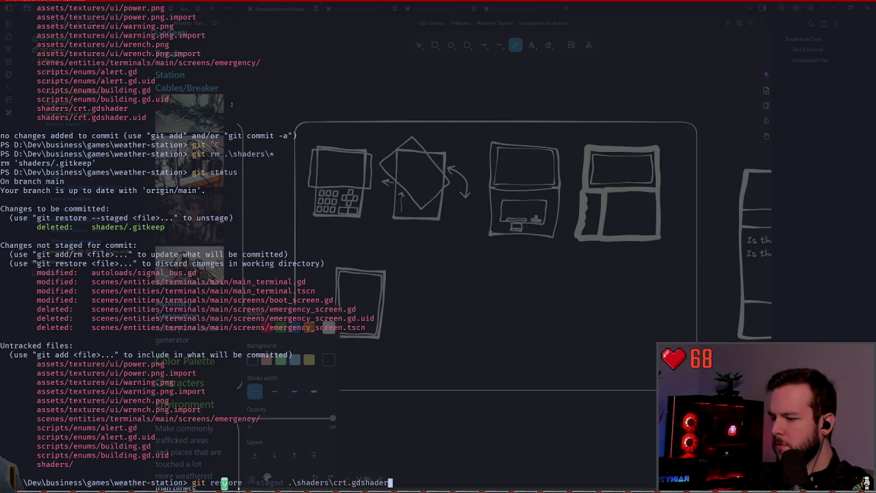
key(BackSpace)
key(BackSpace)
key(BackSpace)
key(BackSpace)
key(BackSpace)
key(BackSpace)
text(eep)
key(Return)
text(git status)
key(Return)
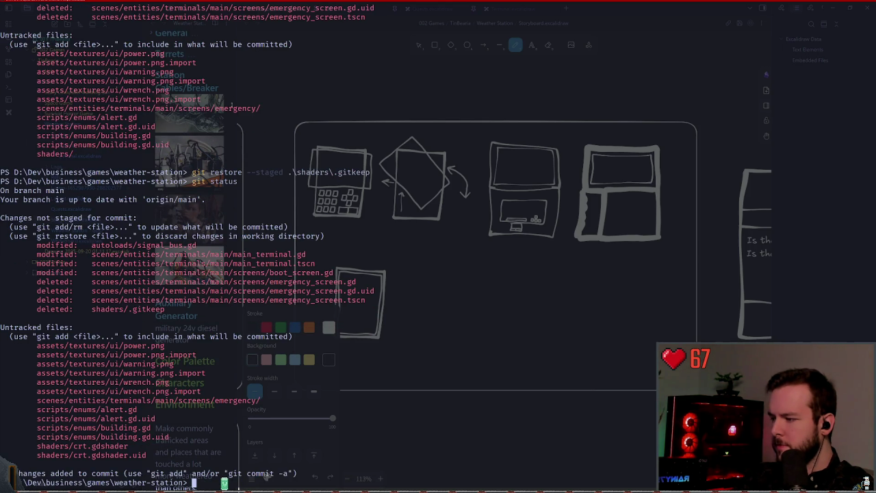
Try removing the crt shader files from git, then abandon the recalled removal command.
text(git rm .\shaders\crt*)
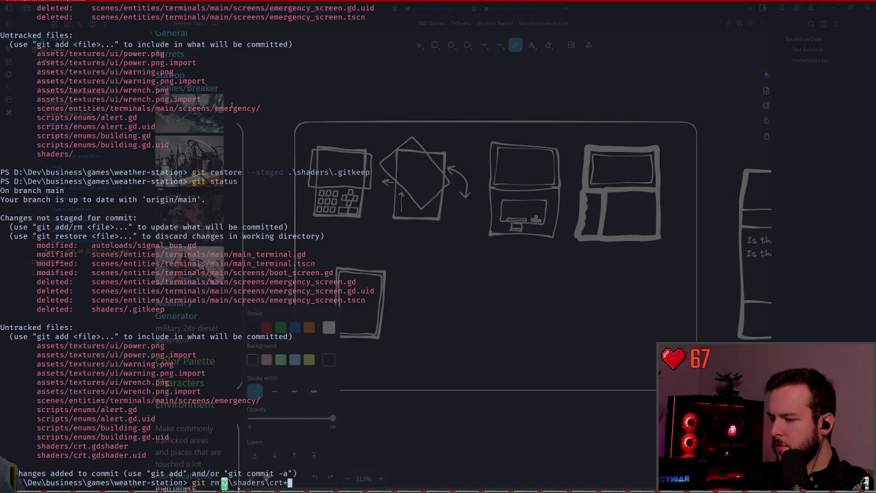
key(Return)
text(git stat)
key(ctrl+c)
key(Up)
key(BackSpace)
text(t)
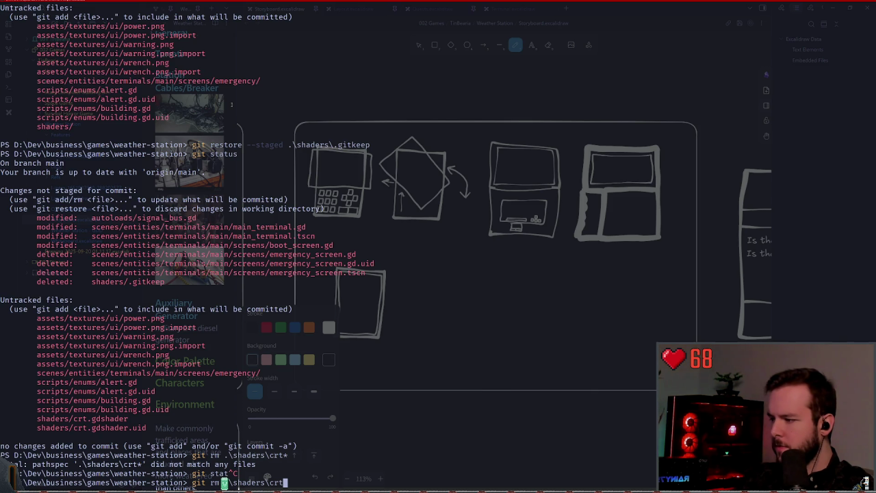
key(ctrl+c)
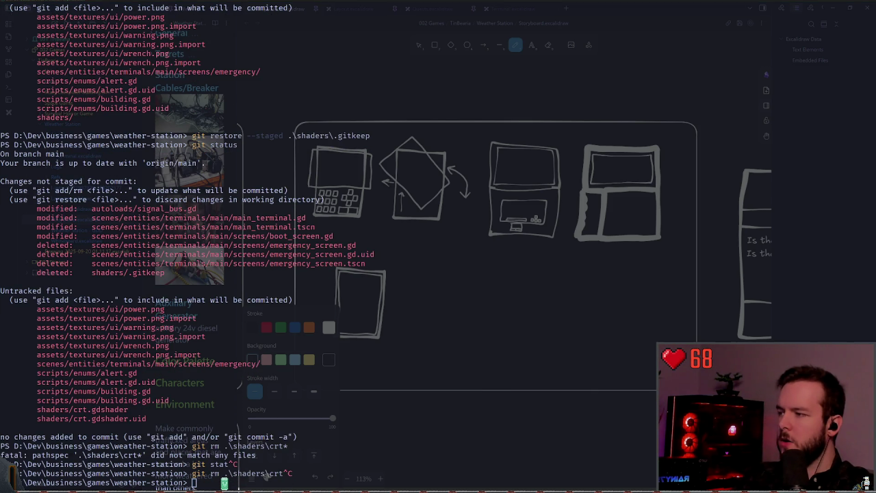
Show the signal_bus.gd changes with git diff and recheck the repository status.
text(git diff)
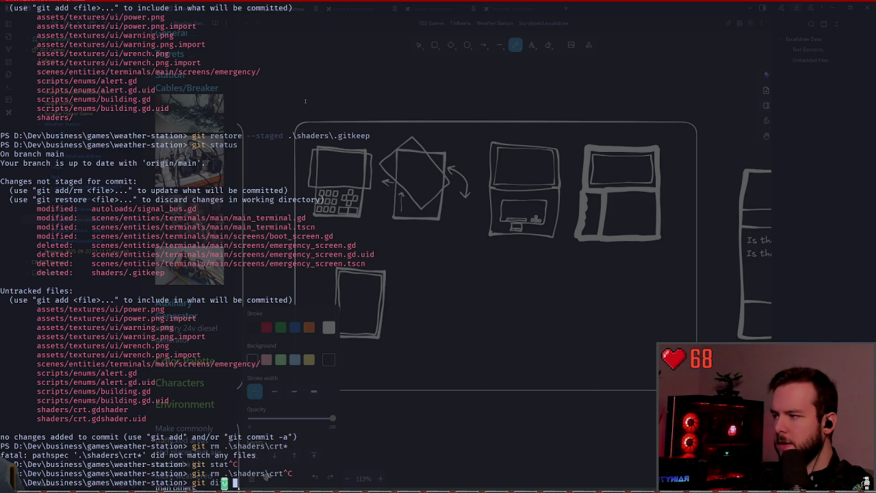
text( .\autoloads\s)
key(Tab)
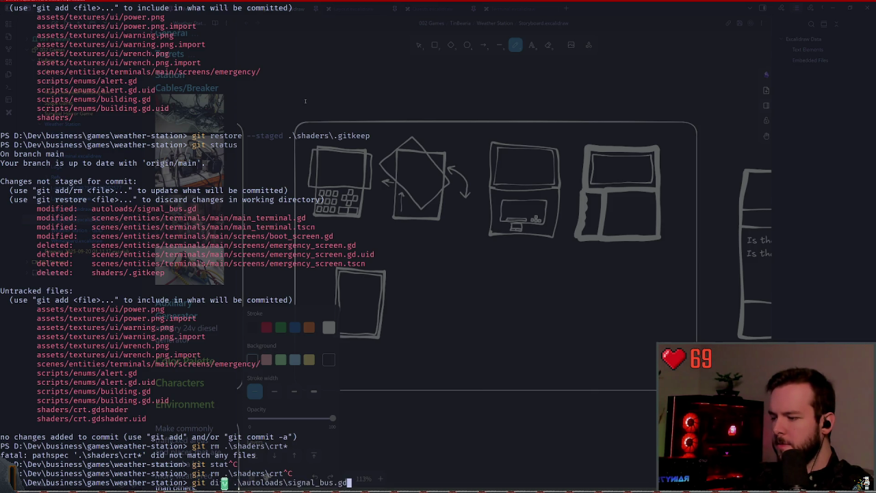
key(Return)
text(git ad)
key(ctrl+c)
text(git status)
key(Return)
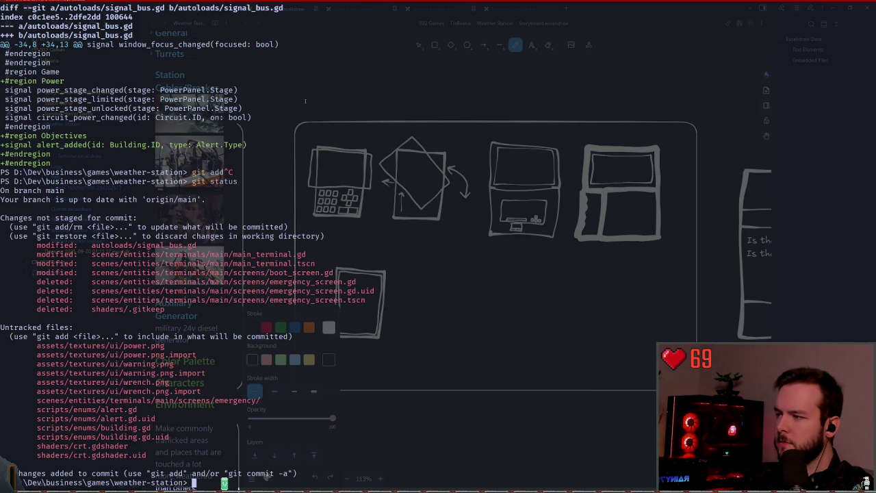
Review the main_terminal.gd diff and stage it with git add.
text(git add)
key(ctrl+c)
text(git d)
text(.\scenes\entities	erminals\main\mai)
key(Tab)
key(Return)
text(git )
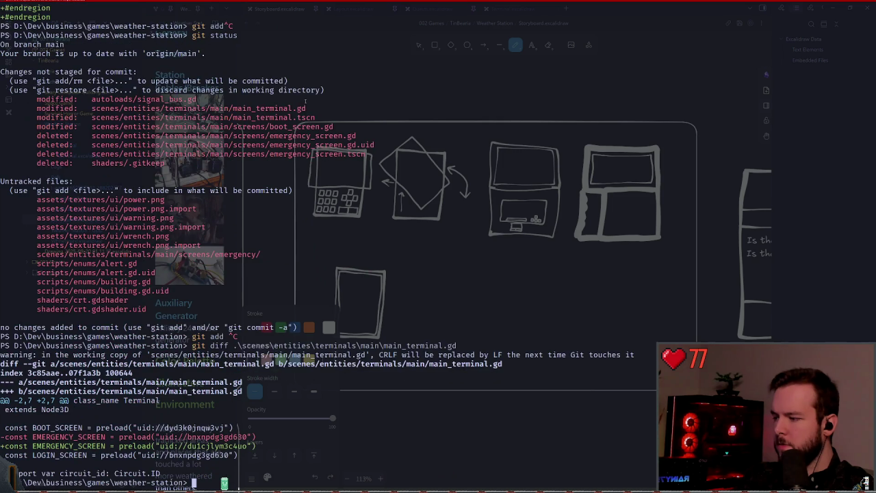
text(add)
key(alt+period)
key(Return)
Abandon an unfinished commit and recheck the repository status.
text(git )
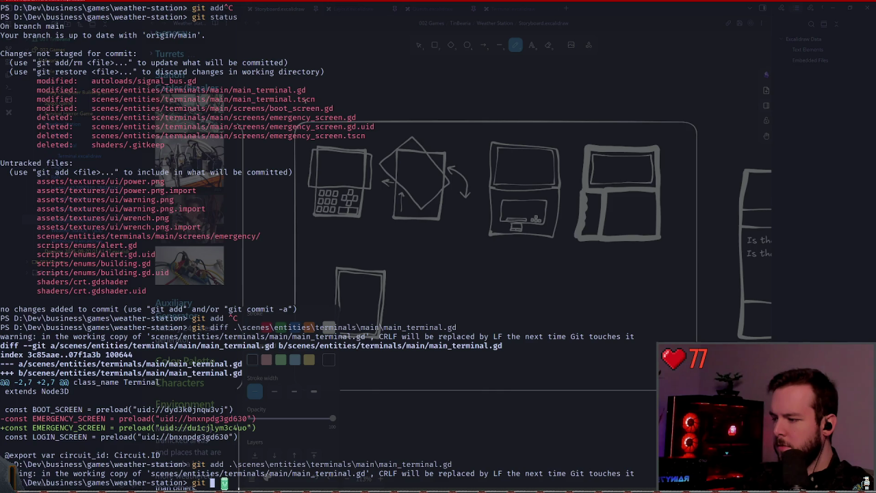
text(commit -m "Fix)
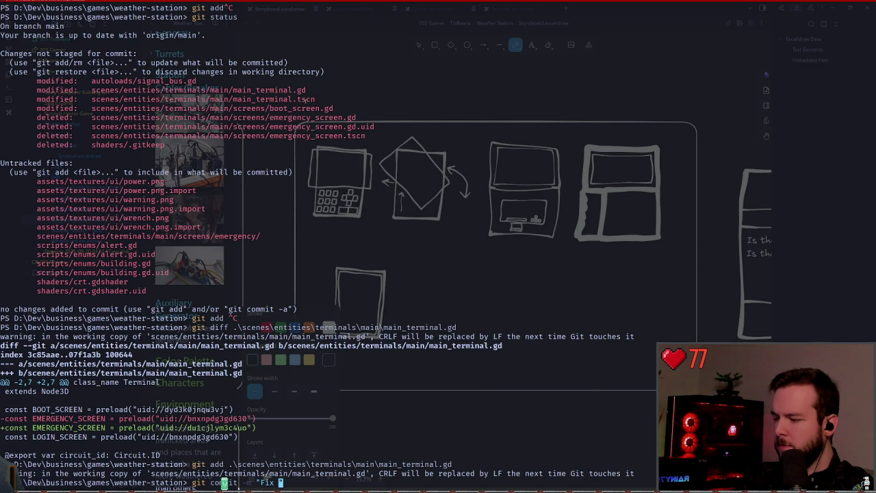
key(ctrl+c)
text(git status)
key(Return)
text(git add)
key(ctrl+c)
Start a git diff with the path completed toward the terminals main folder.
text(git dif)
key(Tab)
text(e)
key(Tab)
text(t)
key(Tab)
text(t)
key(BackSpace)
text(minals\main\tma)
key(Tab)
Review the main_terminal.tscn diff, stage it, and check which changes are staged.
text(m)
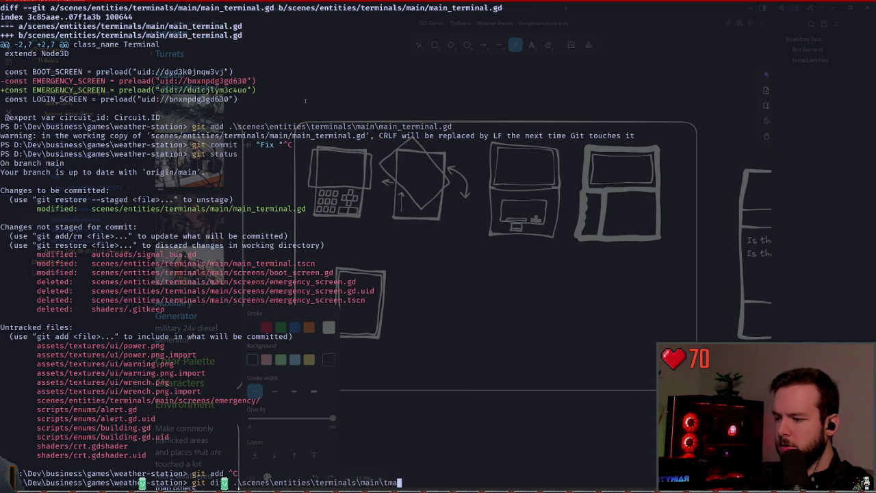
key(Tab)
key(Tab)
key(Tab)
key(Return)
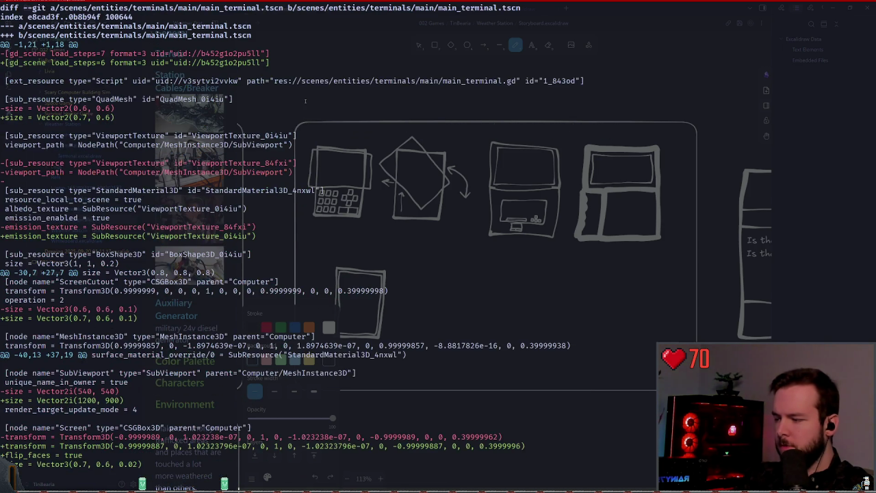
text(git ad)
key(Right)
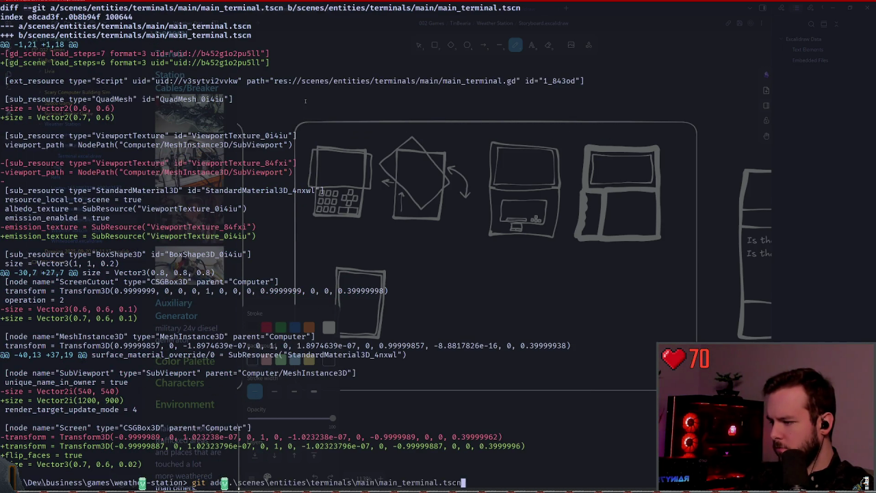
key(Return)
text(git status)
key(Return)
Show the diff for the terminals main folder, then quit and recheck git status.
text(git diff .\scenes\entities\terminals\main)
key(Return)
text(stat)
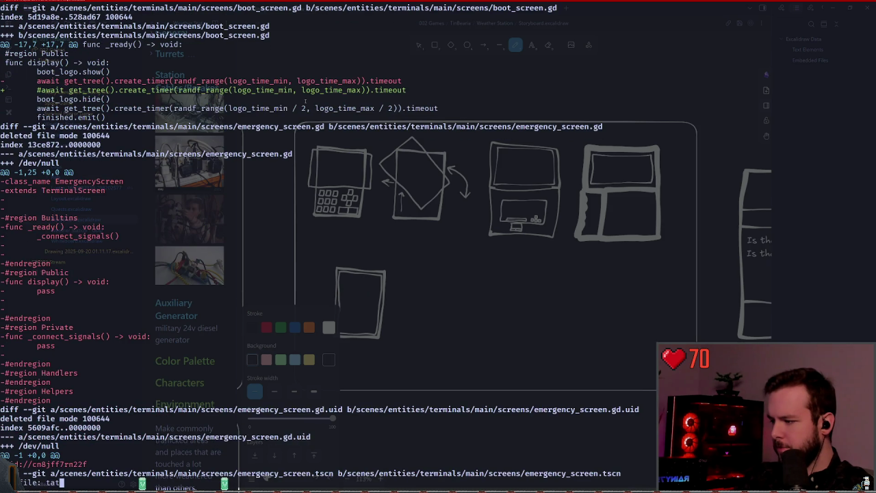
key(ctrl+c)
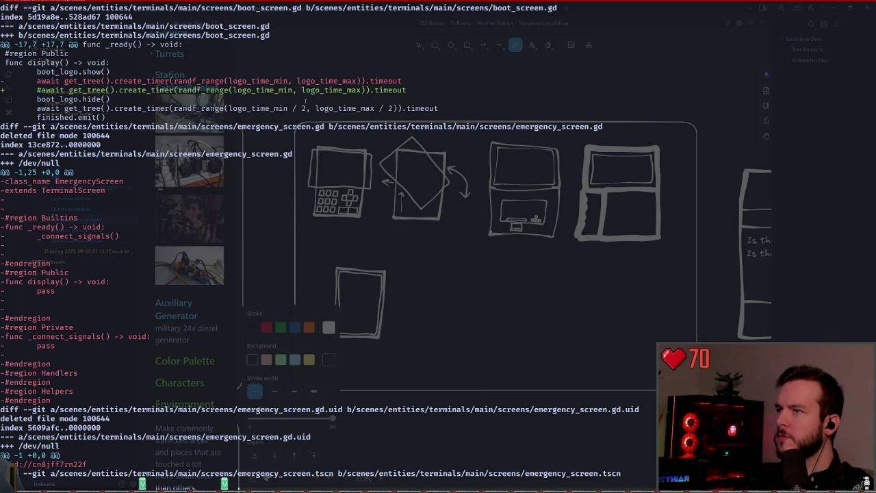
text(qgit status)
key(Return)
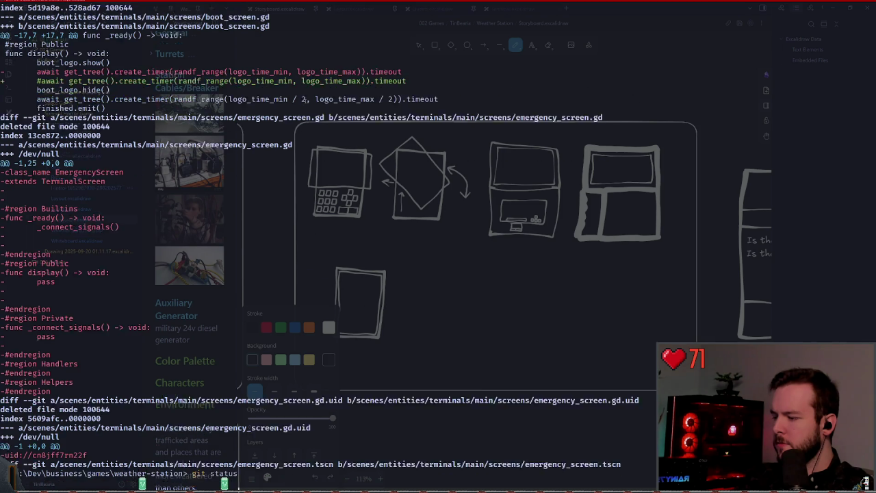
Diff the screens folder and scroll through the deleted emergency screen files.
text(git )
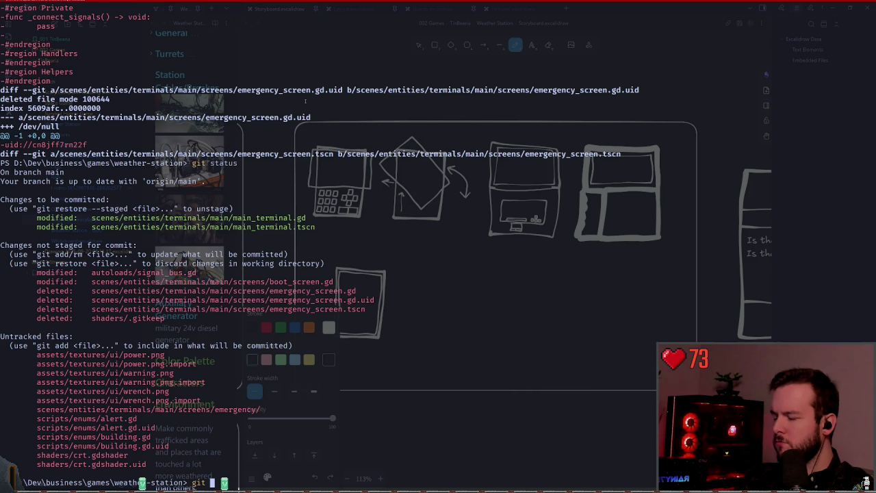
text(diff scenes/entities/terminals/main/screens/)
key(Return)
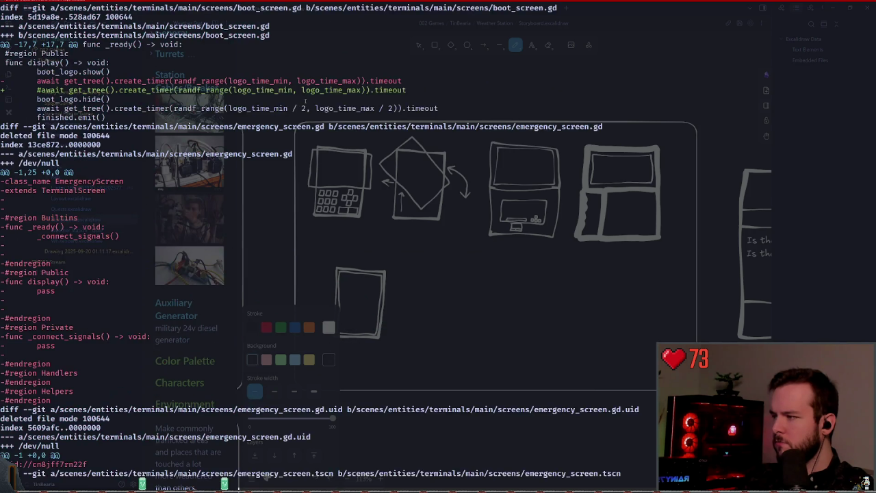
scroll(305, 101, down, 1)
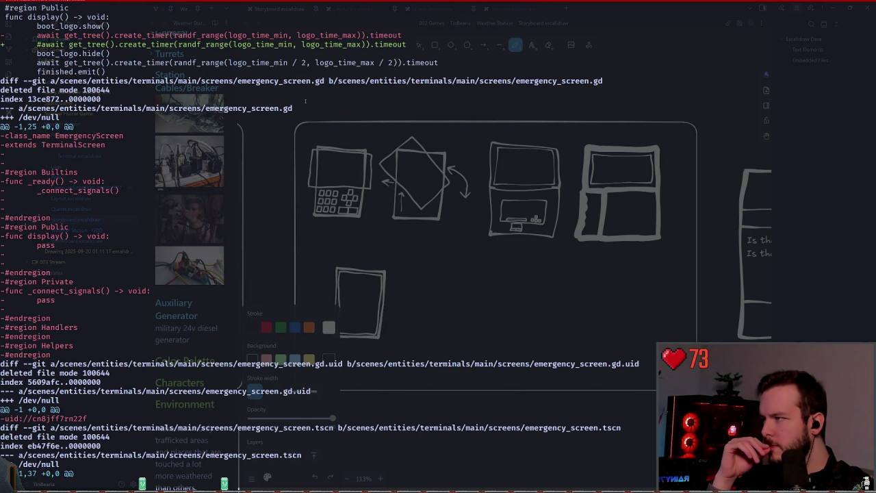
scroll(305, 101, down, 1)
scroll(305, 101, down, 2)
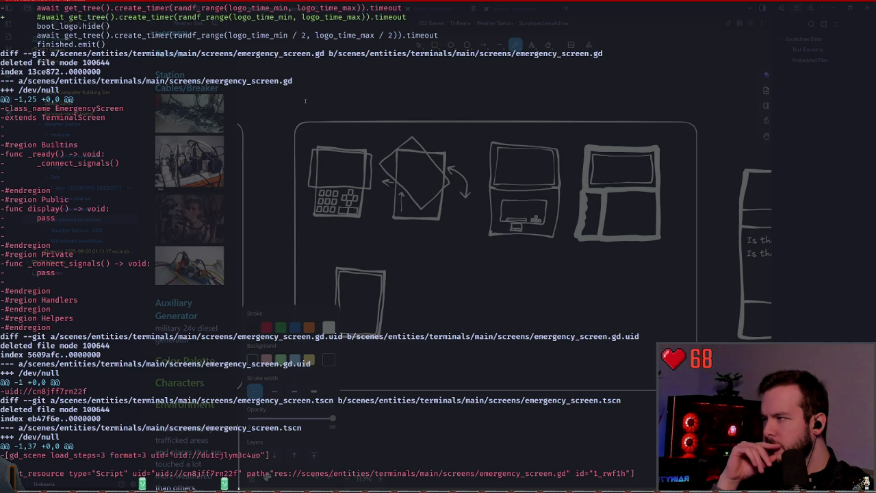
scroll(305, 101, down, 1)
scroll(306, 100, down, 3)
scroll(305, 101, down, 2)
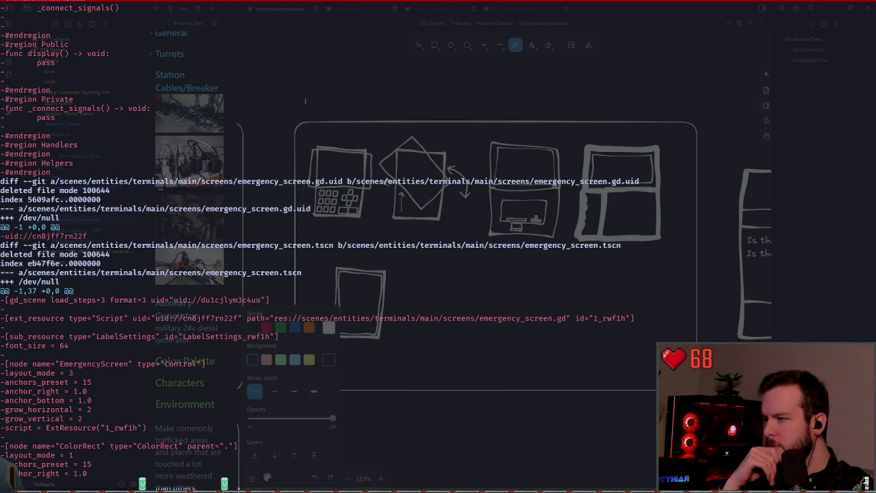
scroll(306, 100, down, 1)
scroll(306, 100, down, 3)
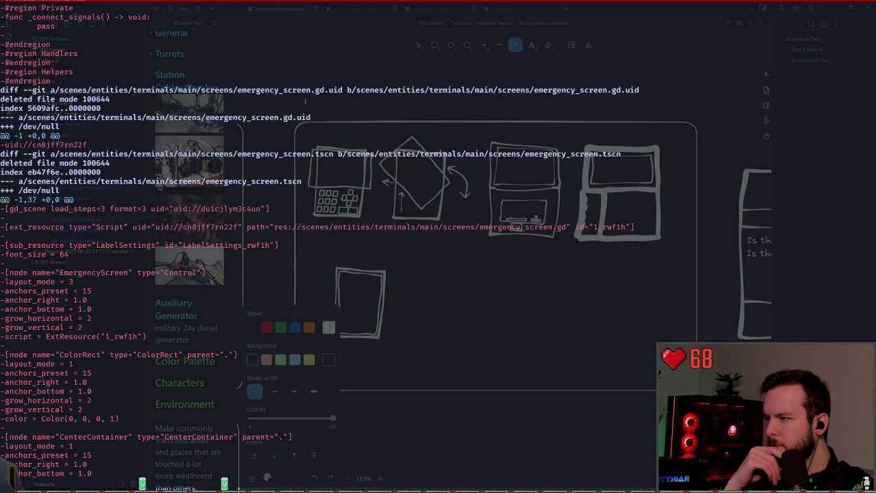
scroll(305, 101, down, 1)
scroll(305, 101, down, 2)
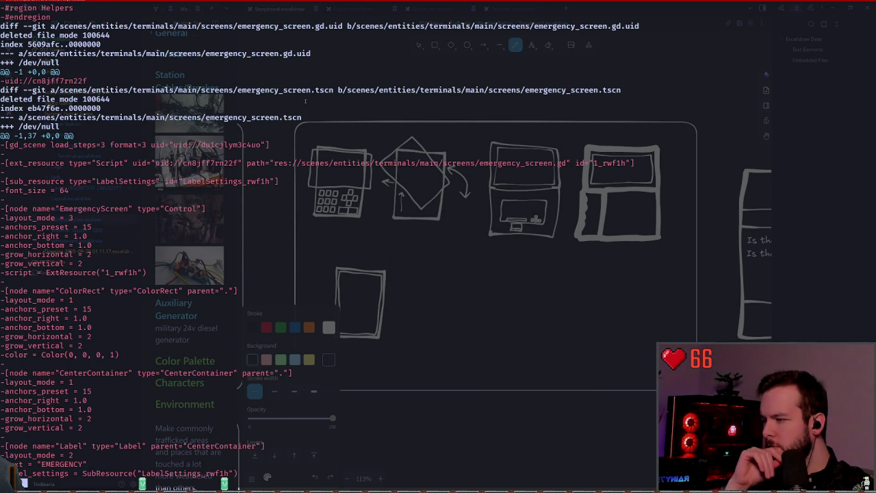
text(qgit status)
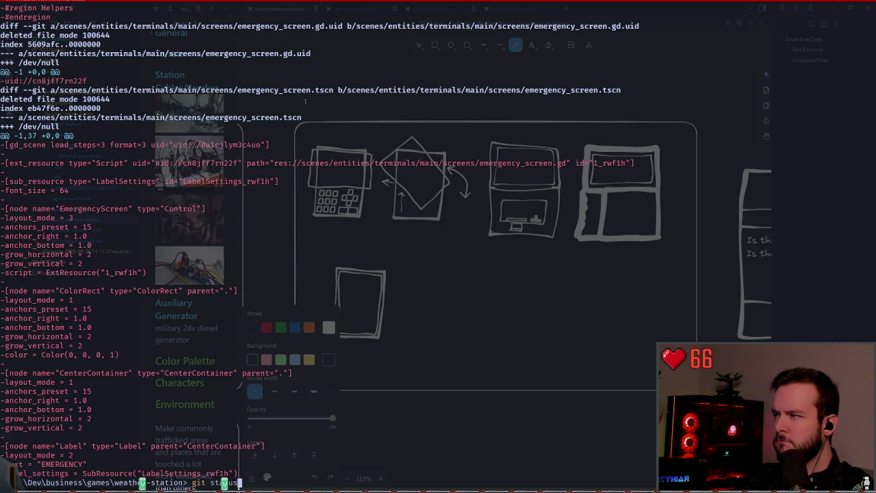
Stage everything in .\scenes\entities\terminals\ and recheck the repository status.
key(Return)
text(git add)
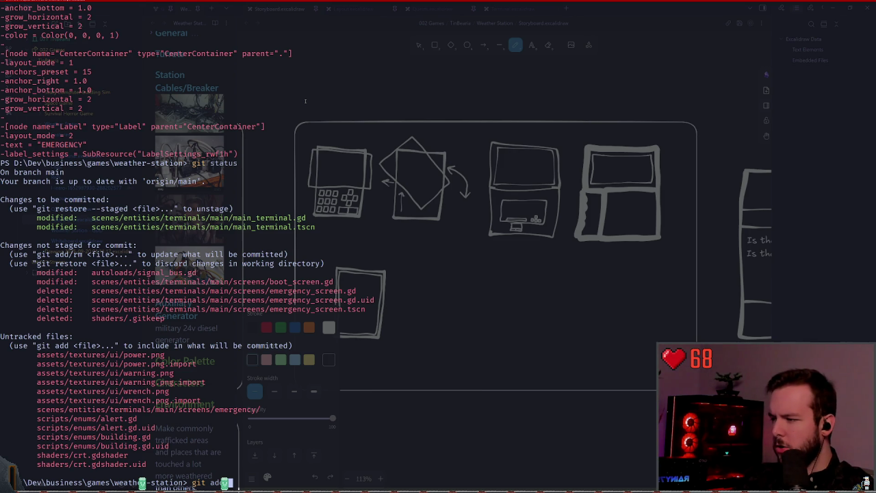
text( .\scenes\entities\terminals\)
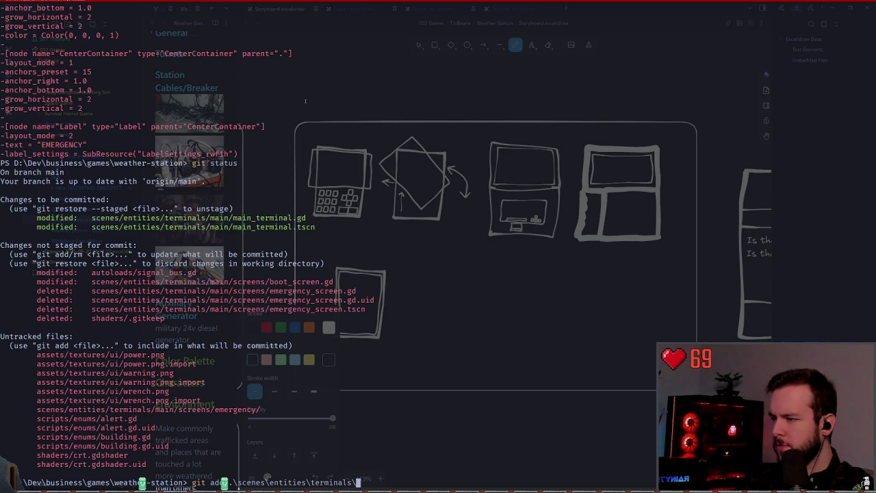
key(Return)
text(git)
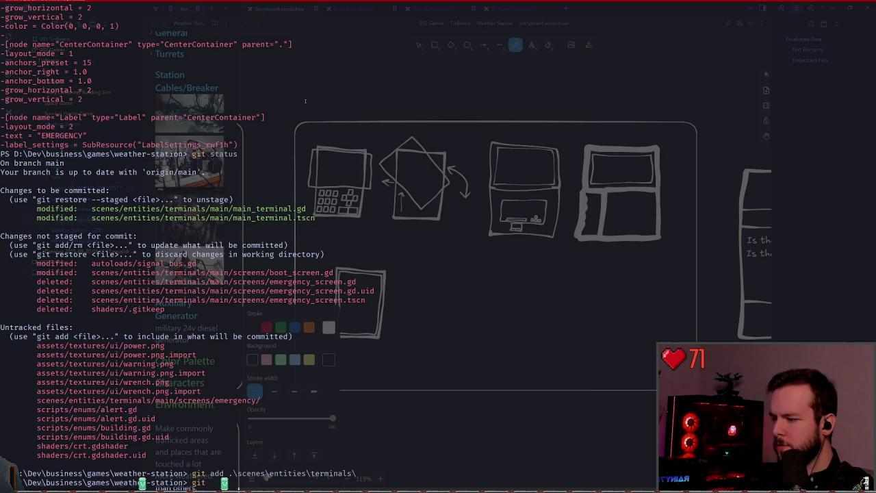
text( status)
key(Return)
Unstage boot_screen.gd with git restore --staged and confirm it with git status.
text(git restore)
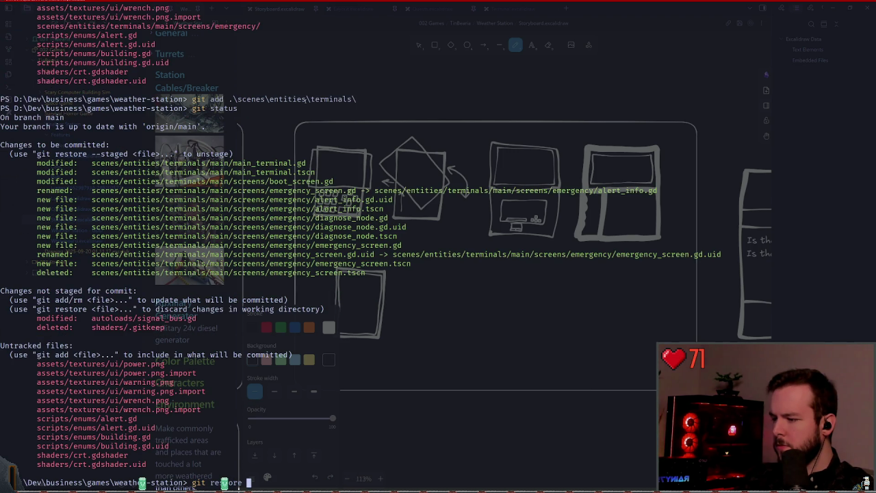
key(BackSpace)
key(BackSpace)
key(BackSpace)
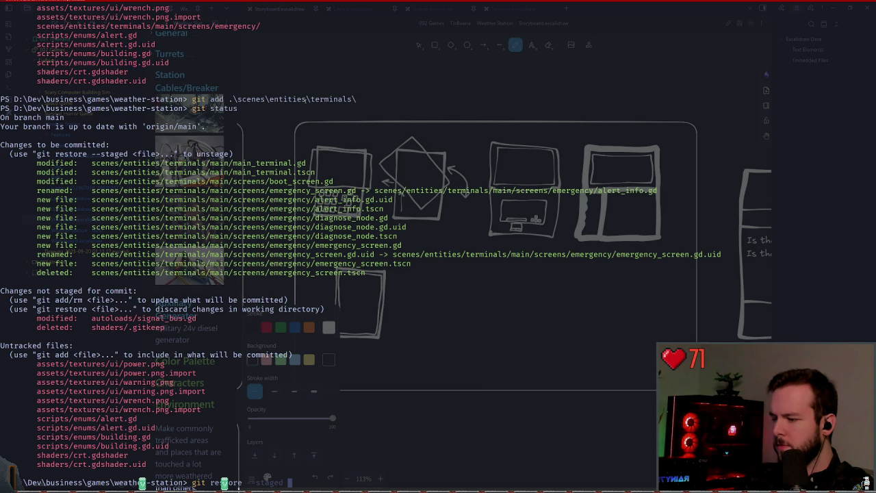
text(.\scenes\entities	e)
key(Tab)
text(a)
key(Tab)
text(s)
key(Tab)
text(b)
key(Tab)
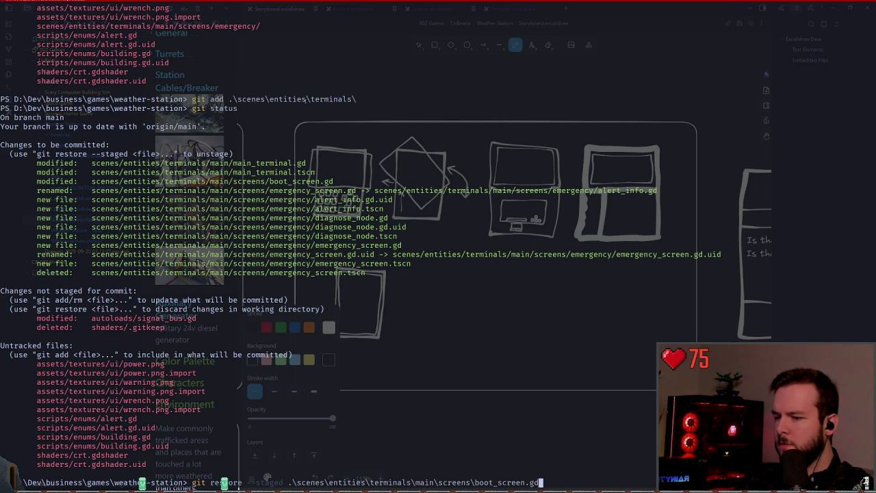
key(Return)
text(git status)
key(Return)
text(git a)
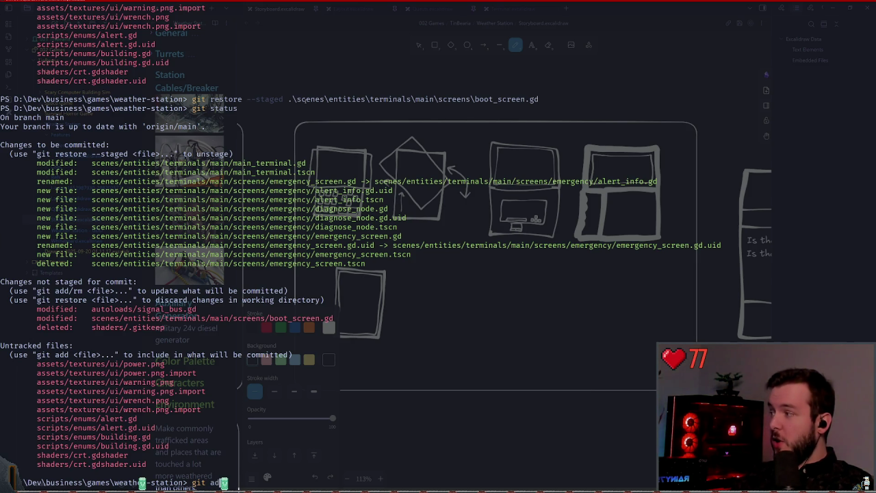
Stage the new scripts folder with git add and recheck the git status.
text(dd)
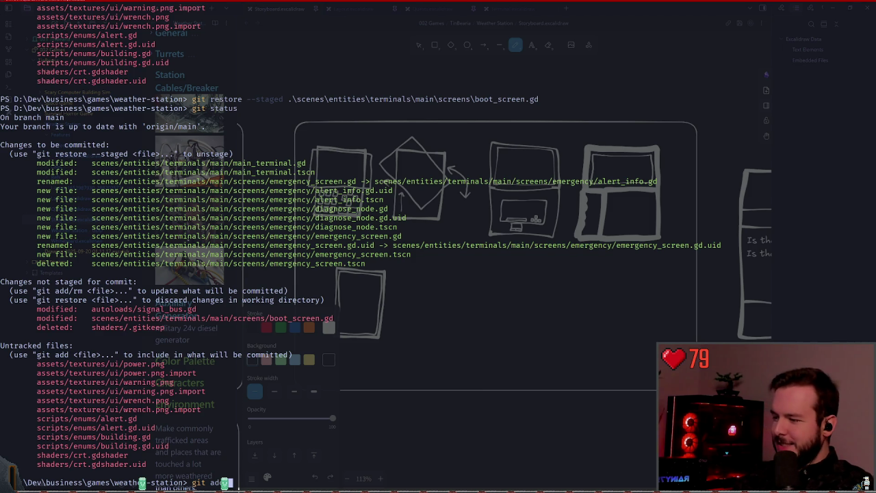
text(.\scenes\)
key(Tab)
text(Control)
key(BackSpace)
key(BackSpace)
key(BackSpace)
key(BackSpace)
key(BackSpace)
key(BackSpace)
text(s)
key(Tab)
key(Return)
text(git status)
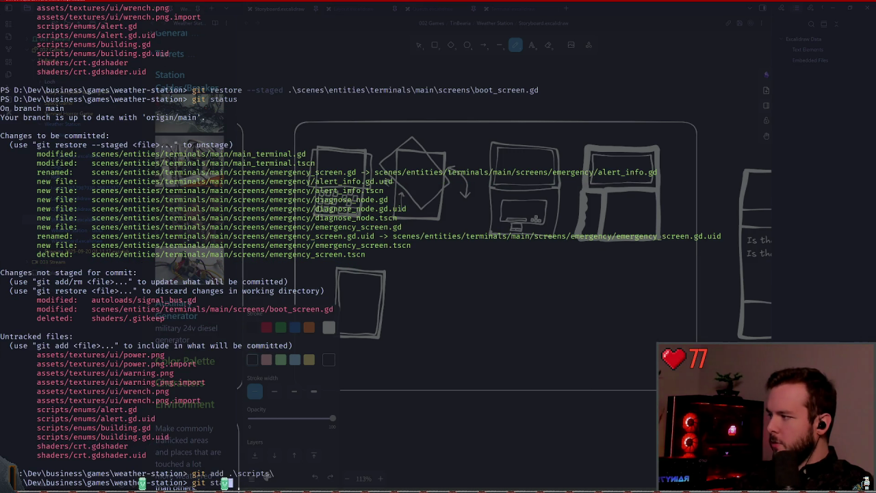
key(Return)
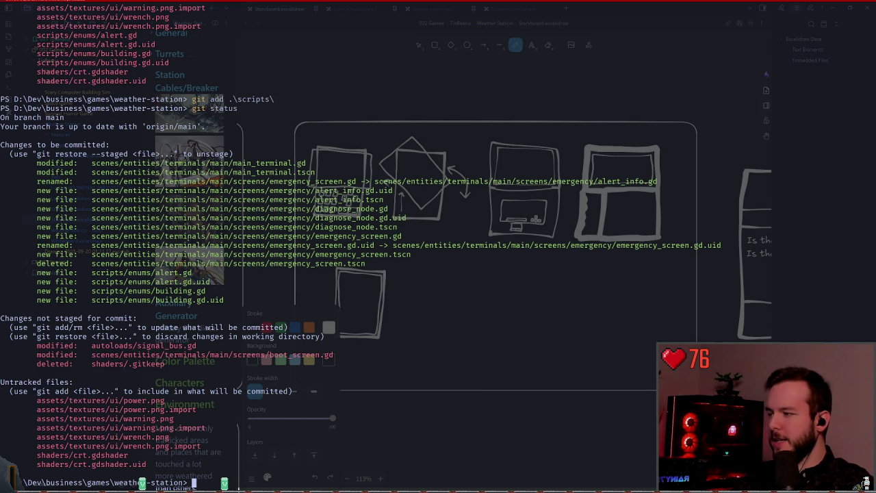
Restore the deleted shaders/.gitkeep file and recheck the status.
text(git restore .\shaders\.gitkeep)
key(Return)
text(git s)
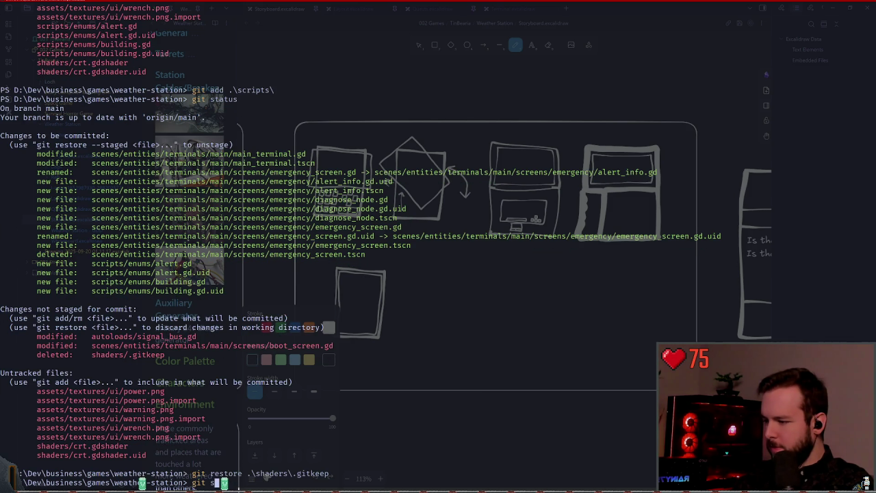
text(tatus)
key(Return)
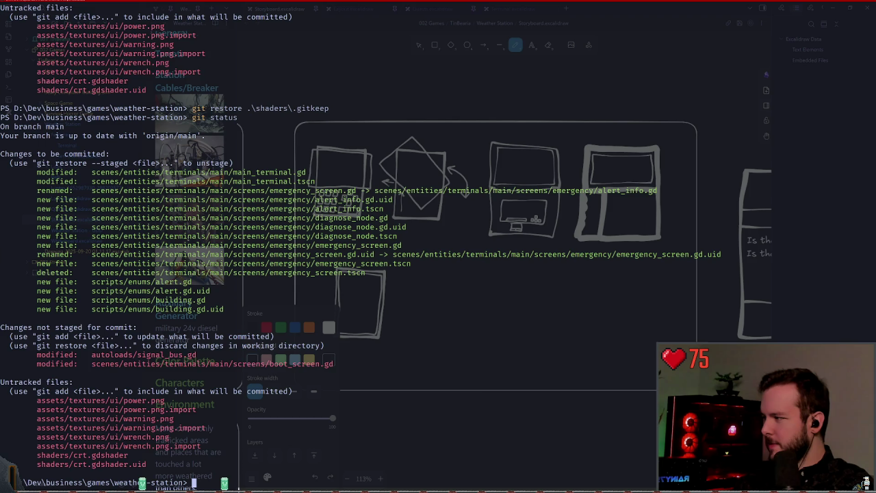
Stage the new UI texture files in the assets folder.
text(git add .\ass)
key(Tab)
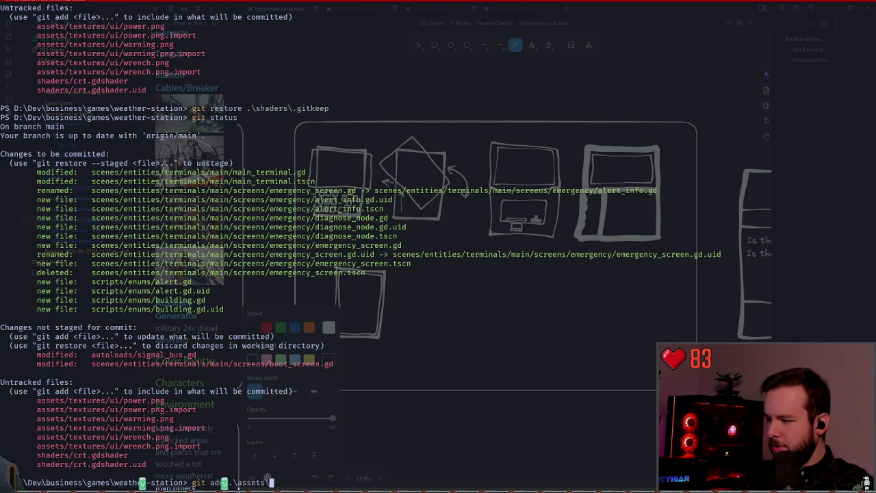
key(Return)
text(git status)
key(Return)
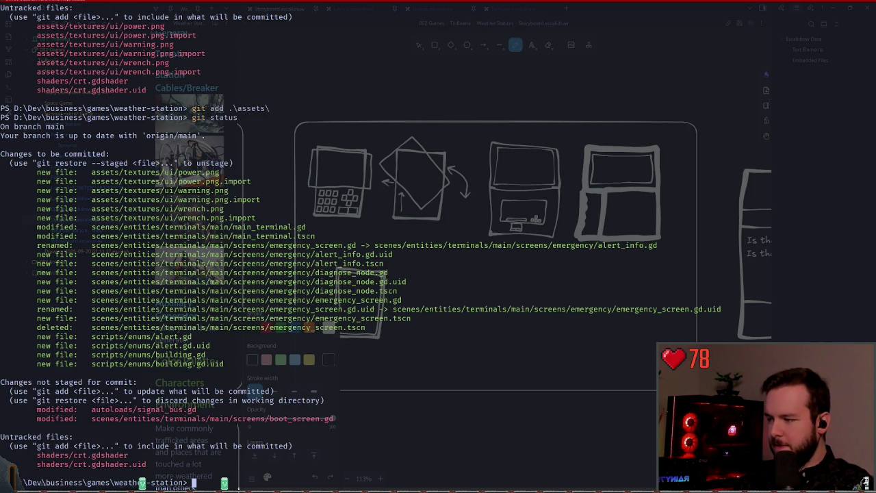
Review the diff of autoloads/signal_bus.gd and stage it.
text(git diff a)
key(Tab)
text(s)
key(Tab)
key(Return)
text(git add)
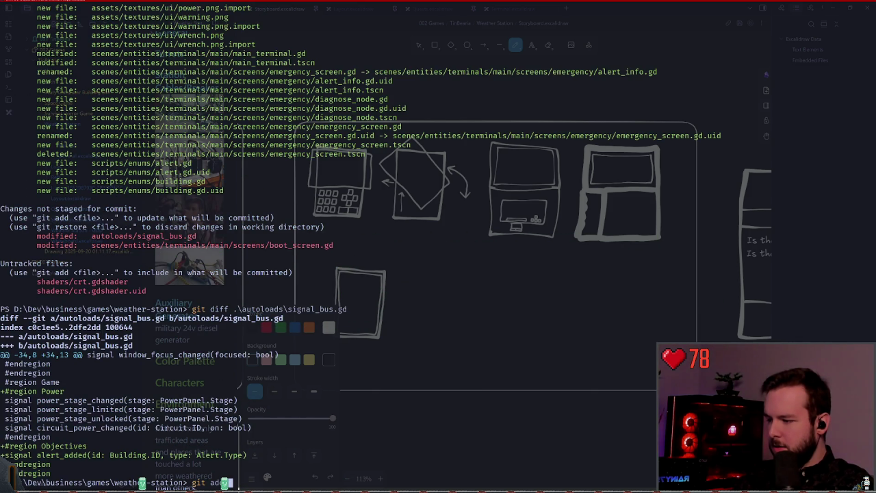
text( .\autoloads\signal_bus.gd)
key(Return)
text(git status)
key(Return)
Commit as 'Prototype adding alerts to emergency troubleshooting screen on main terminal.' and push to main.
text(git )
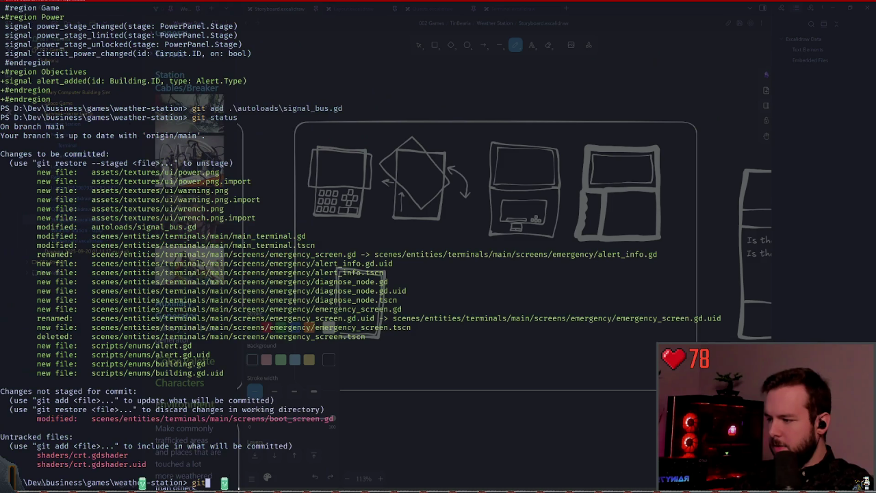
text(commit -m)
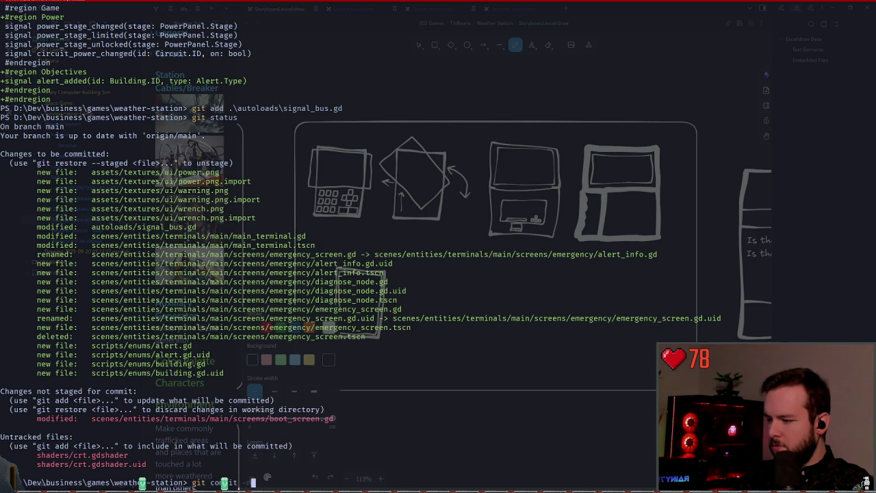
text( "Prototype )
text(adding alerts to)
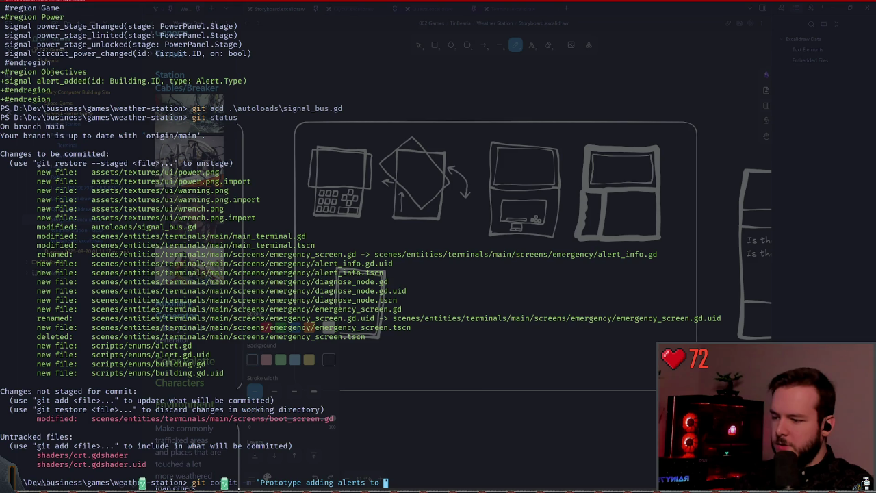
text(emergency troubl)
key(BackSpace)
key(BackSpace)
key(BackSpace)
key(BackSpace)
text(oubleshooting screen on main terminal.")
key(Return)
text(git push)
key(Return)
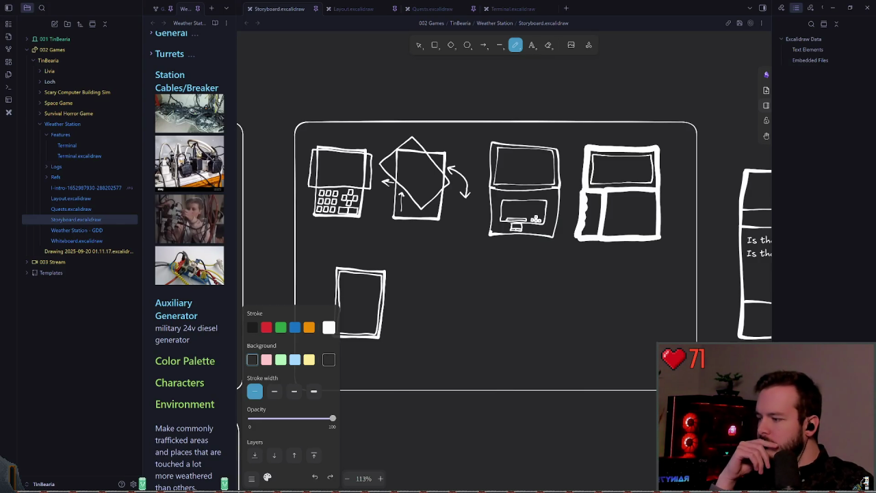
Pan the storyboard canvas and zoom to 138% on the four device sketches.
mouse_move(416, 253)
mouse_down()
mouse_move(402, 241)
mouse_move(421, 239)
mouse_up()
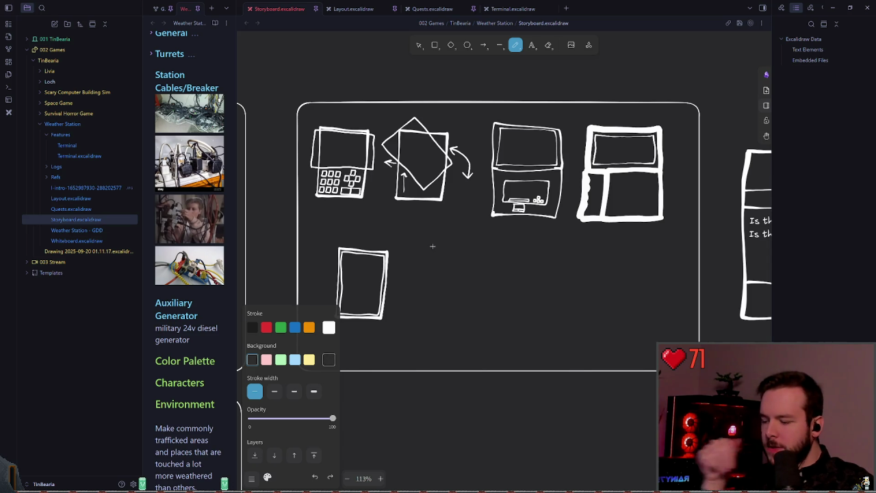
ctrl+scroll(432, 246, up, 2)
scroll(432, 241, up, 1)
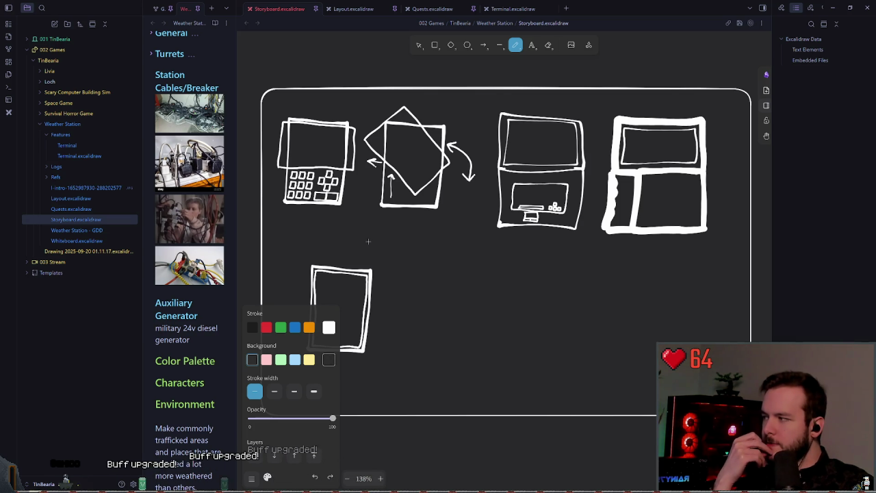
Alt+Tab from Obsidian to the Godot editor showing the pda 3D scene.
key(alt+Tab)
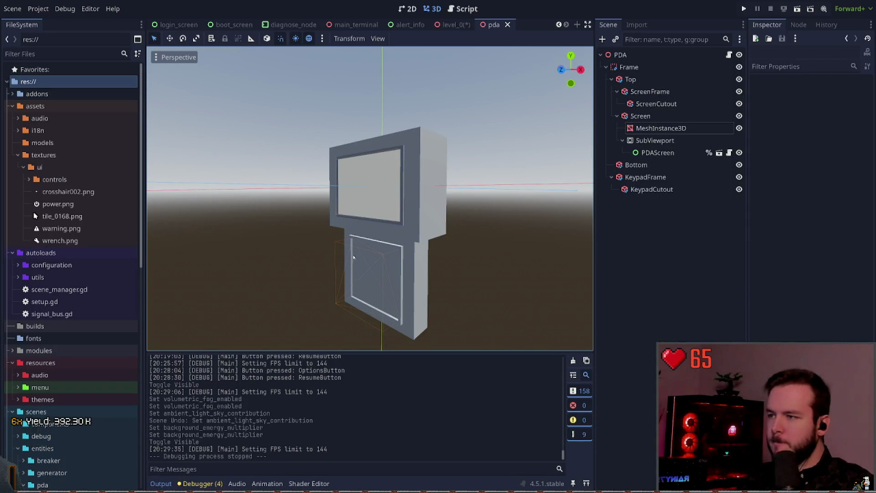
Filter FileSystem by 'pda', then select the four pda files and the pda folder.
drag(302, 275, 315, 264)
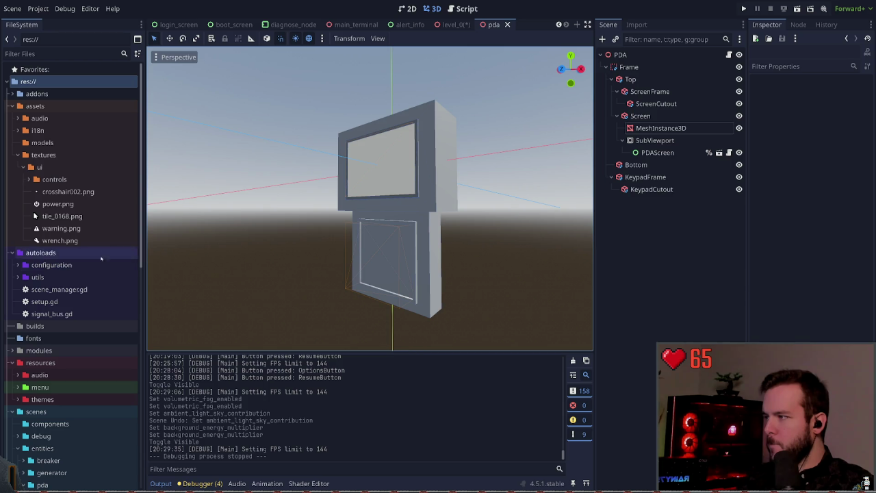
click(80, 156)
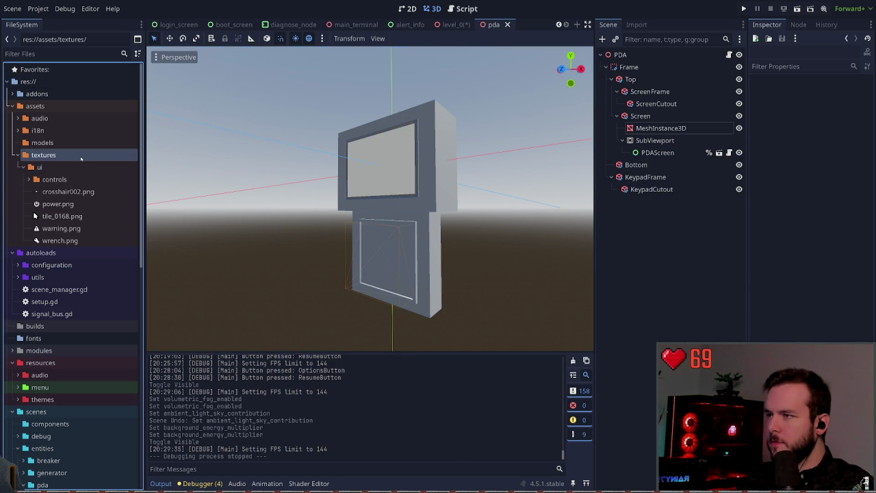
click(81, 55)
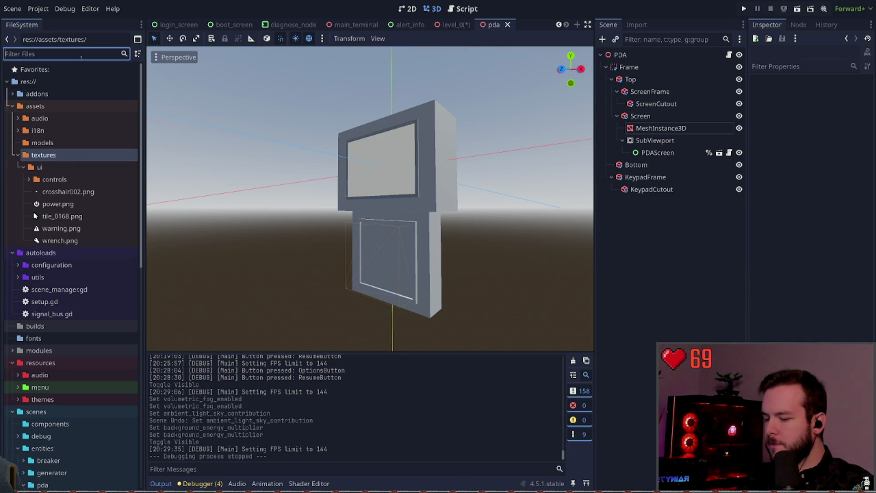
text(pda)
click(67, 167)
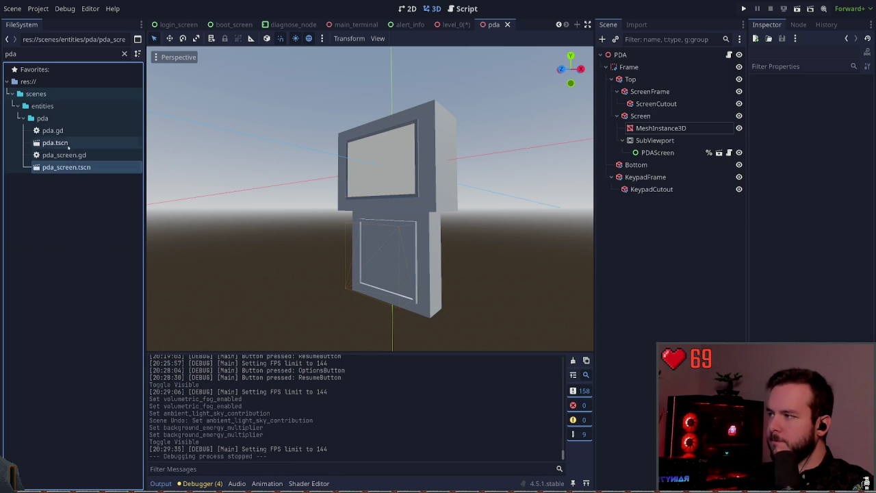
shift+click(61, 130)
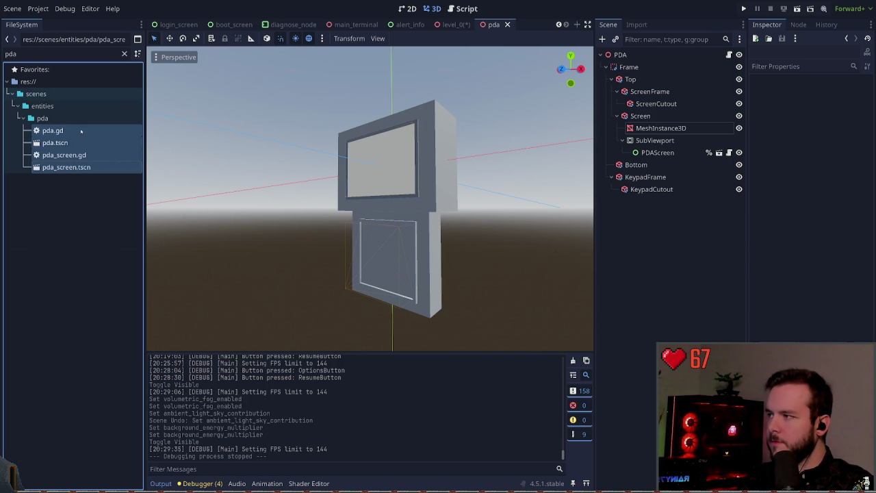
click(61, 119)
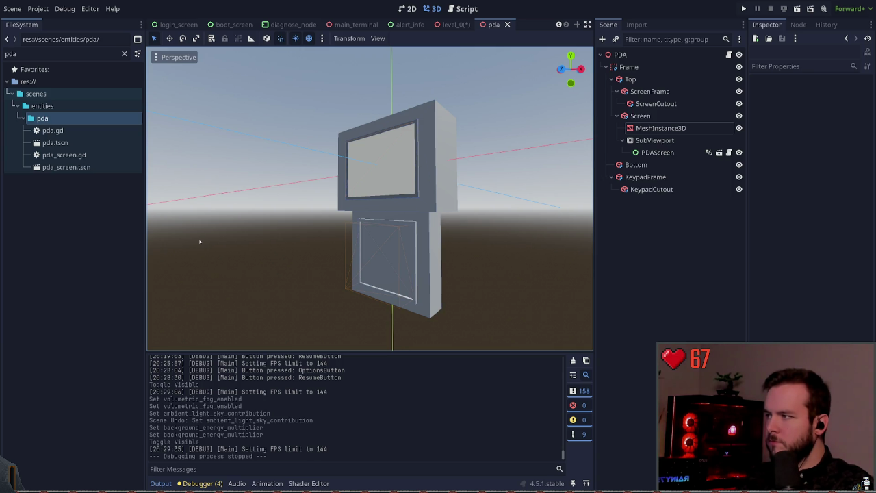
Open the new and old pda.gd scripts and hide the script list to compare class names.
double_click(55, 130)
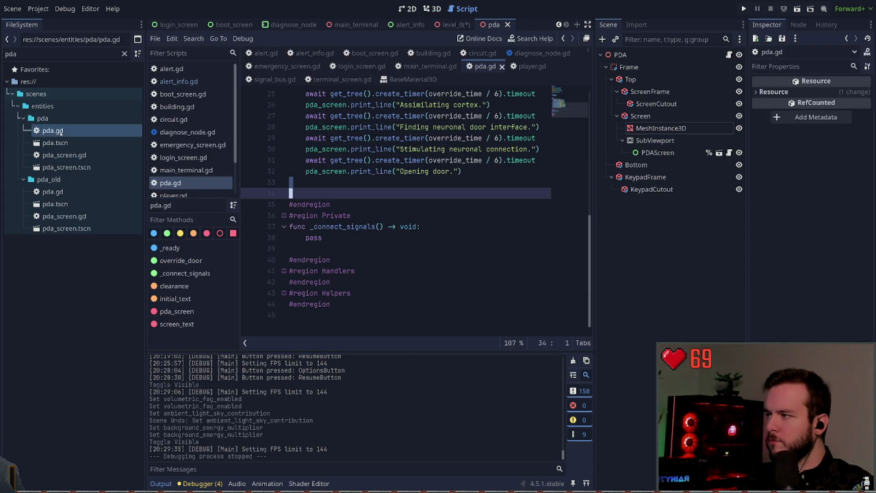
scroll(308, 261, up, 8)
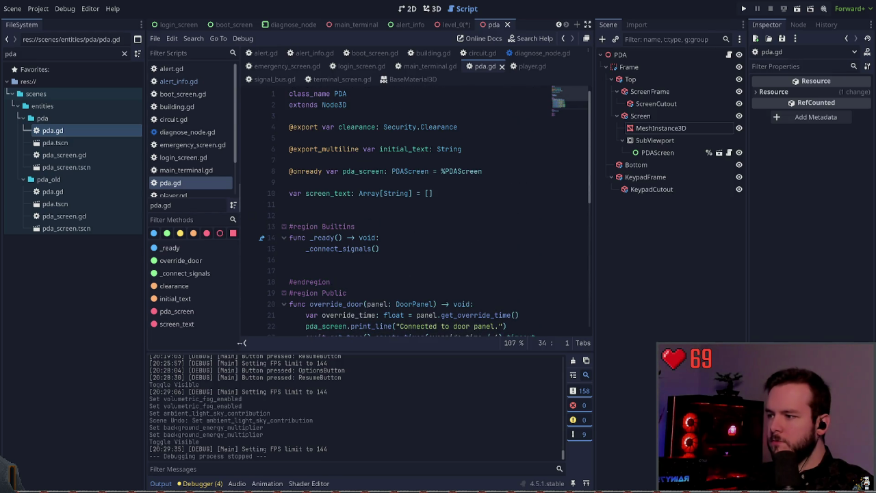
click(243, 342)
double_click(94, 195)
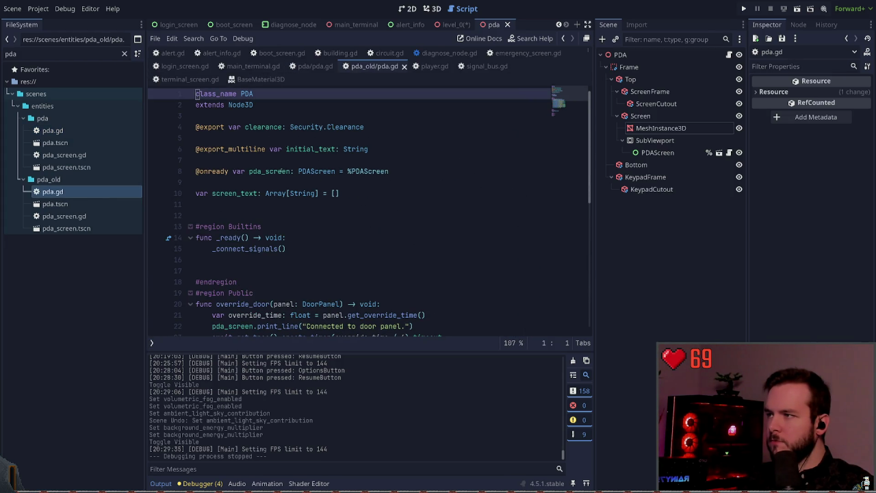
click(404, 66)
click(287, 85)
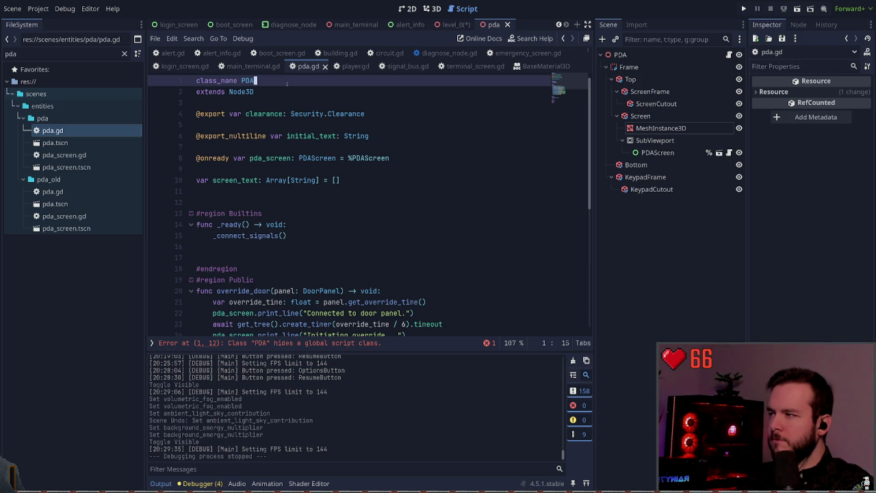
double_click(68, 192)
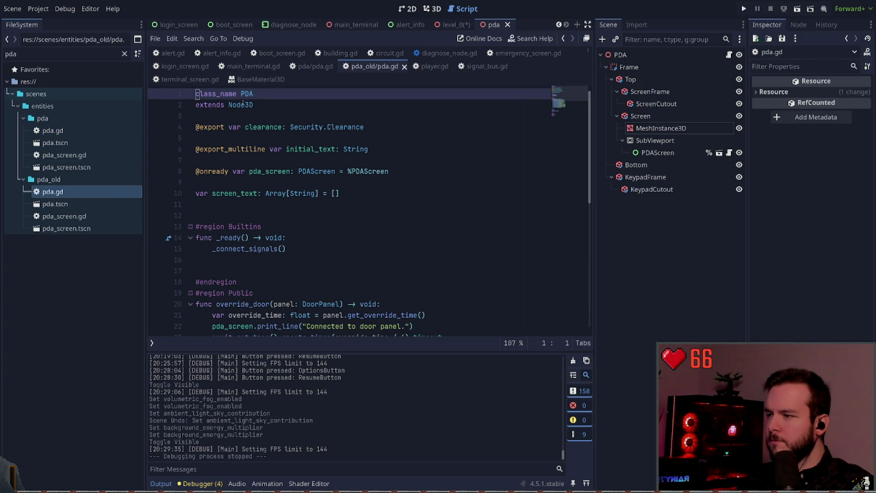
click(404, 66)
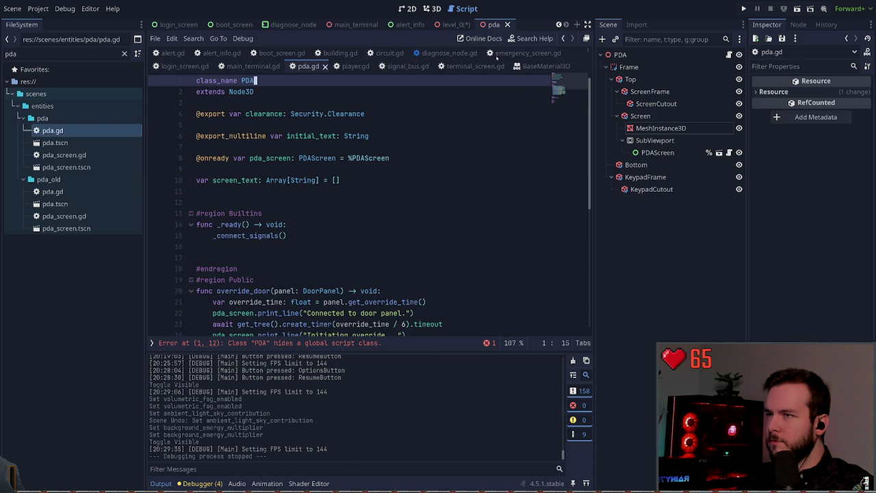
Close the level_0 and pda scenes, then reopen the pda and pda_screen scenes.
click(456, 25)
key(ctrl+shift+w)
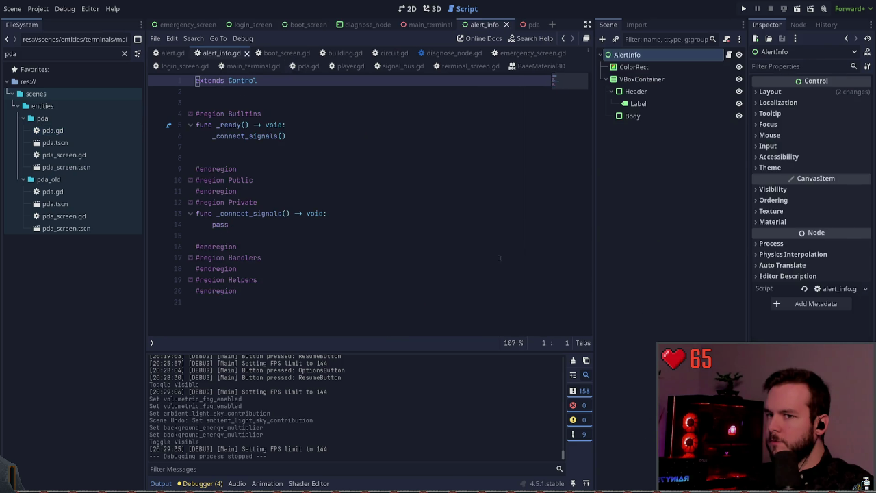
click(525, 26)
key(ctrl+shift+w)
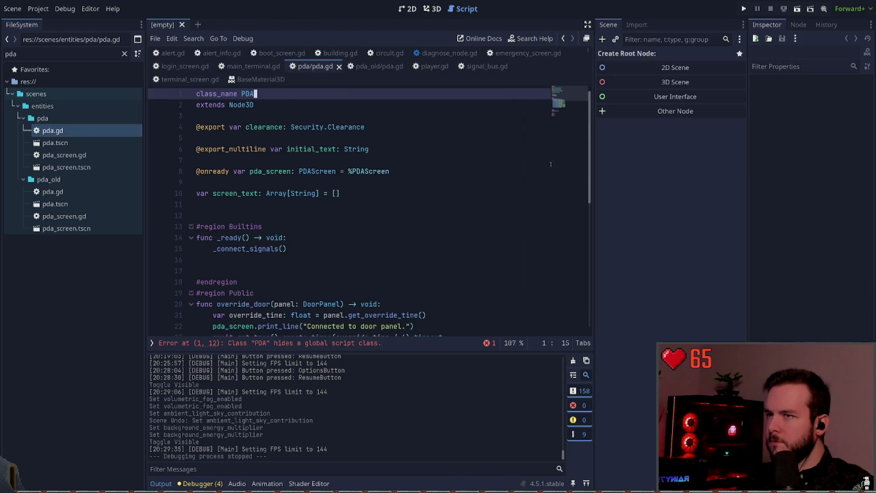
click(445, 53)
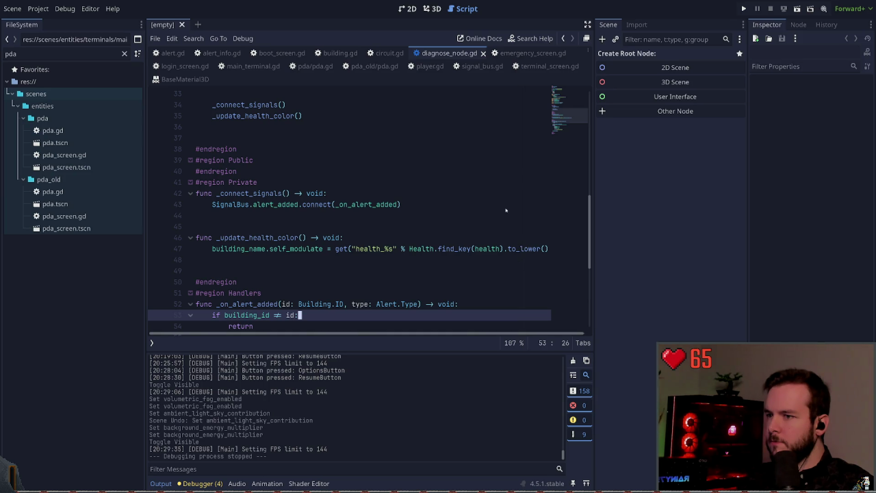
double_click(55, 143)
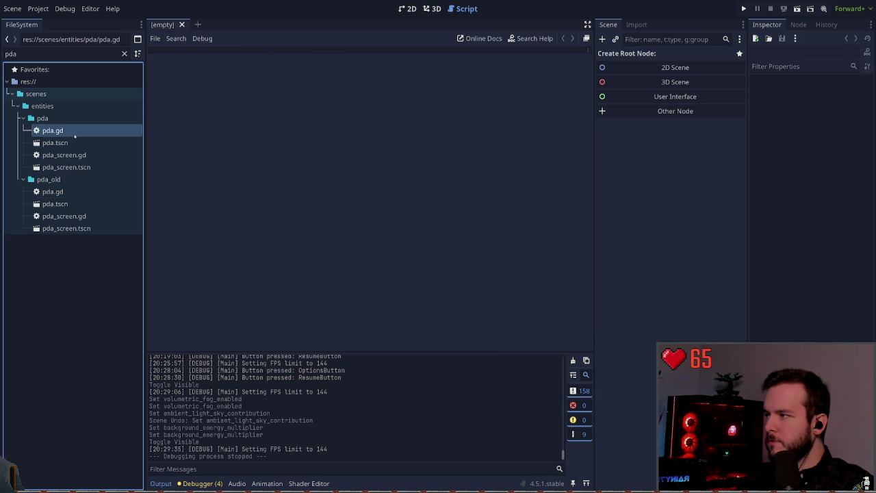
double_click(66, 167)
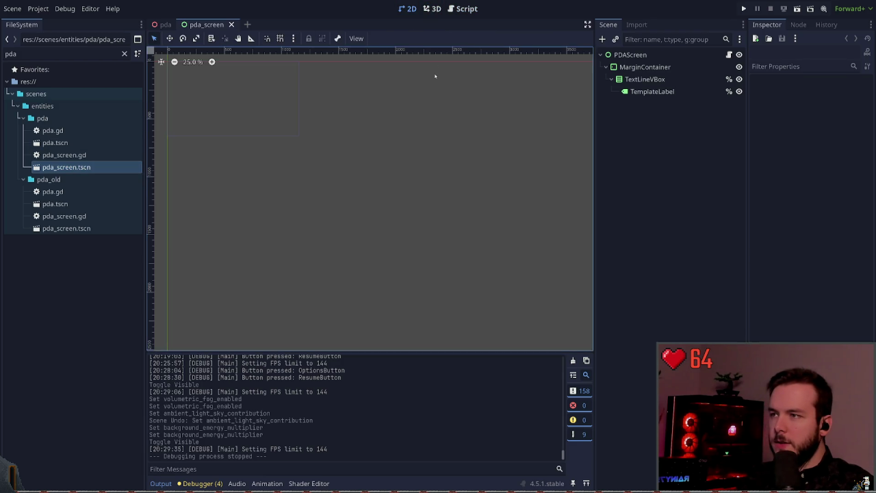
click(432, 8)
double_click(55, 130)
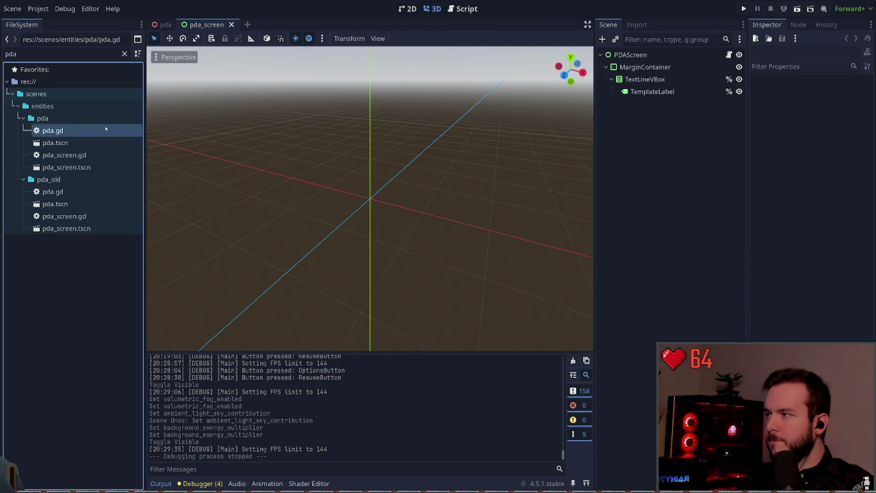
click(101, 131)
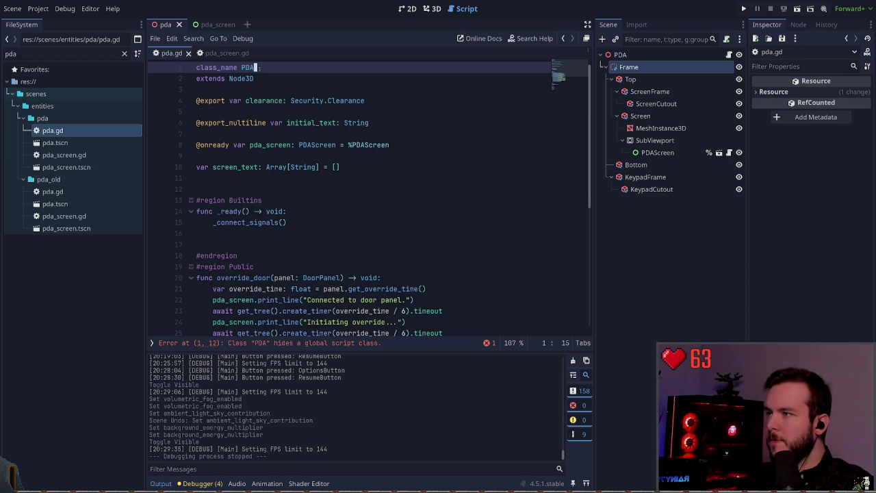
Rename the old pda.gd class to PDAOld, save it, and close the old PDA scene.
double_click(97, 189)
text(Old)
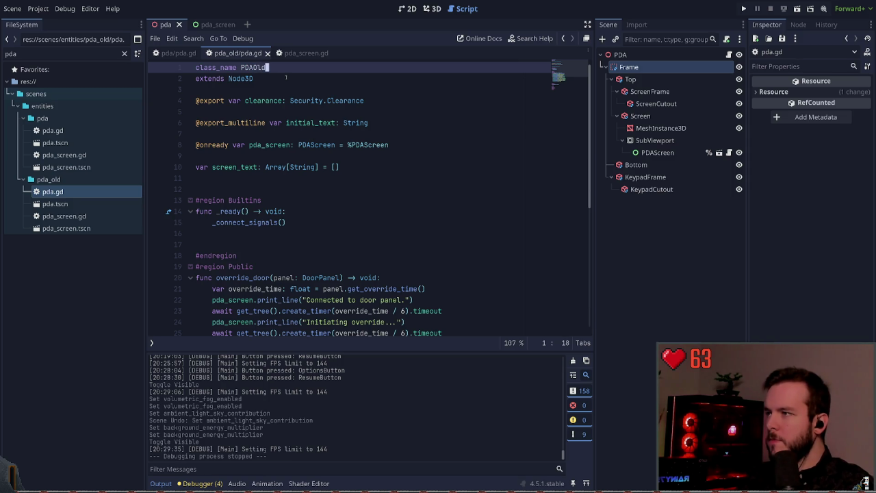
key(ctrl+s)
key(ctrl+w)
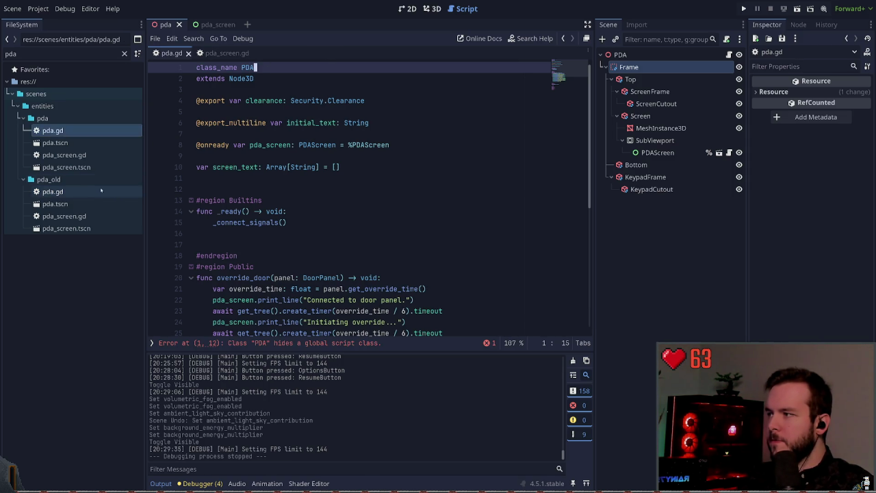
double_click(85, 204)
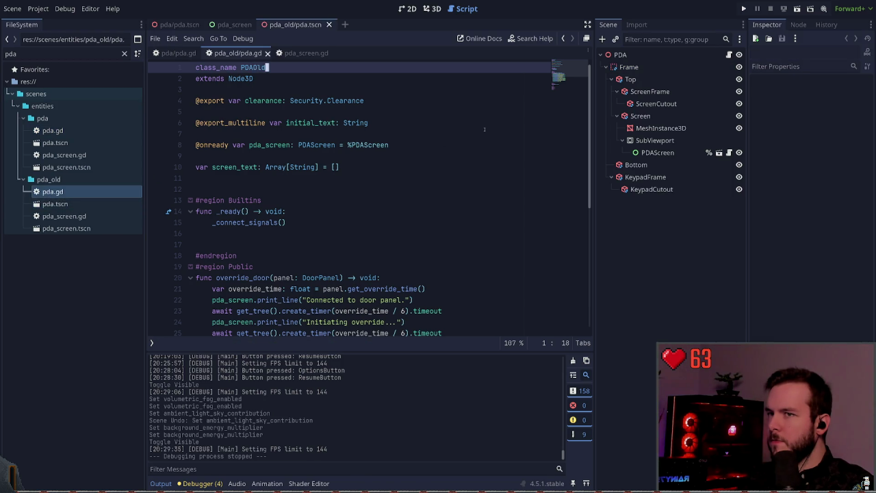
key(ctrl+w)
key(ctrl+shift+w)
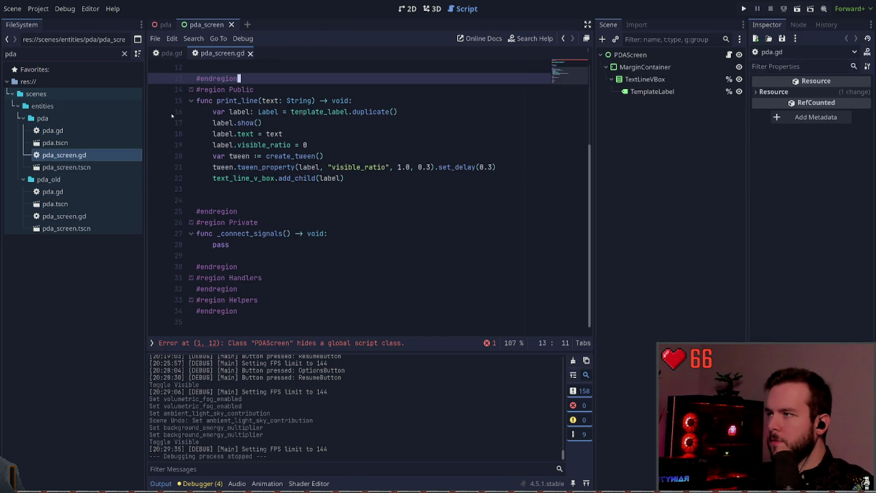
click(295, 343)
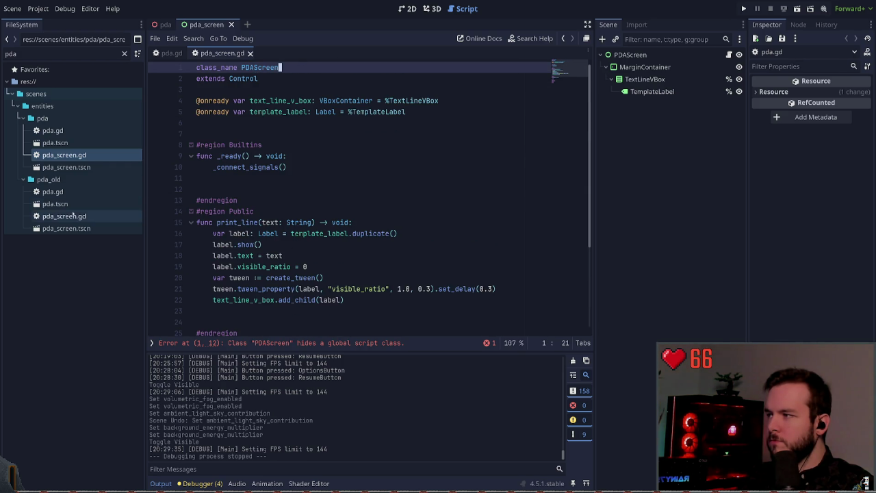
Append Old to the old pda_screen.gd class name, making it PDAScreenOld.
double_click(65, 216)
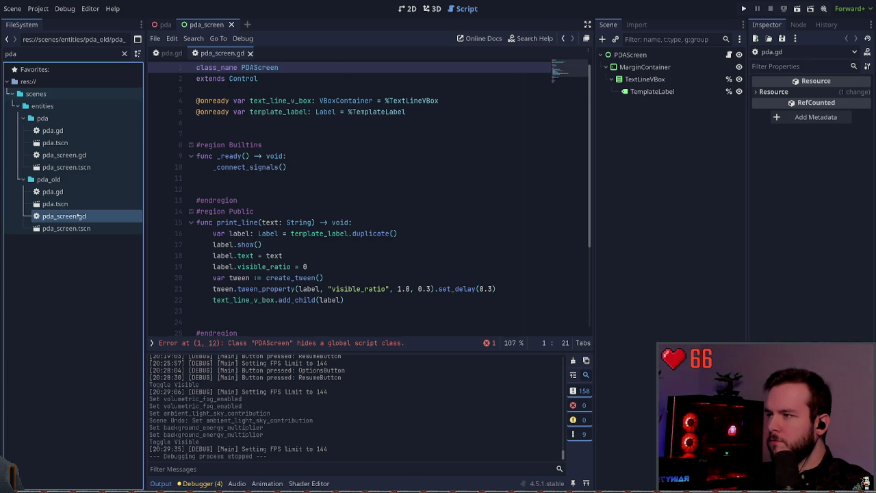
click(283, 68)
text(Old)
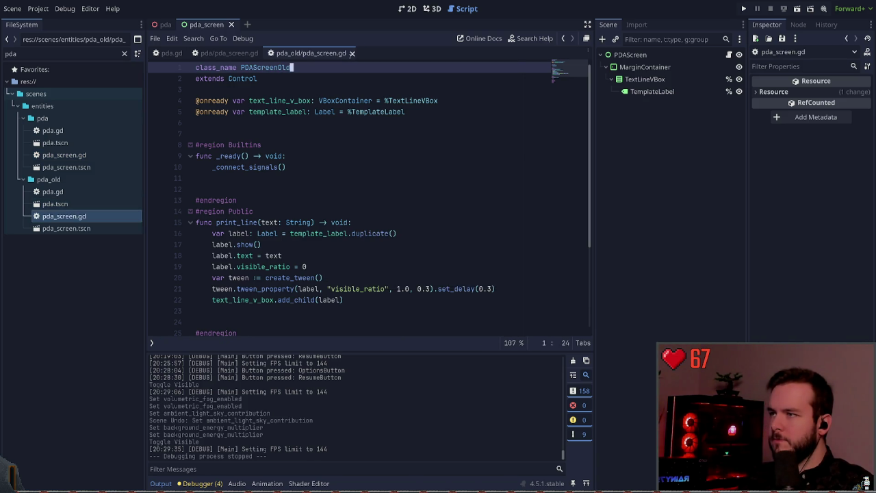
click(352, 53)
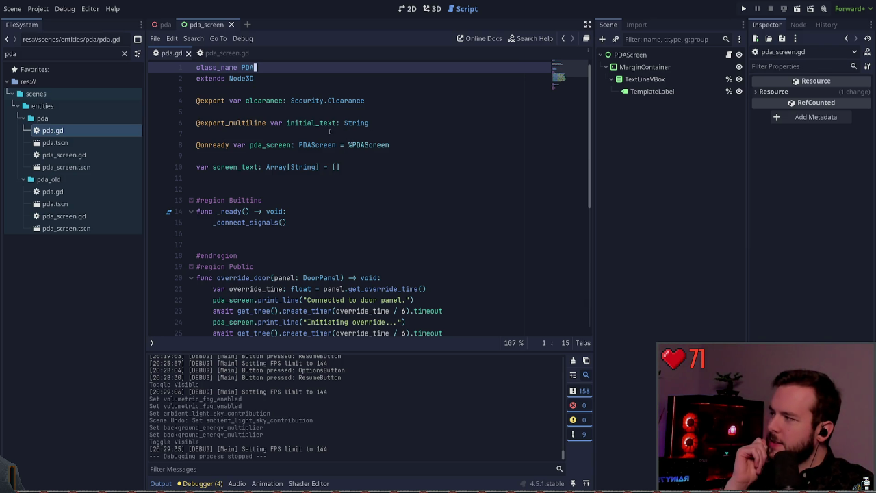
click(275, 100)
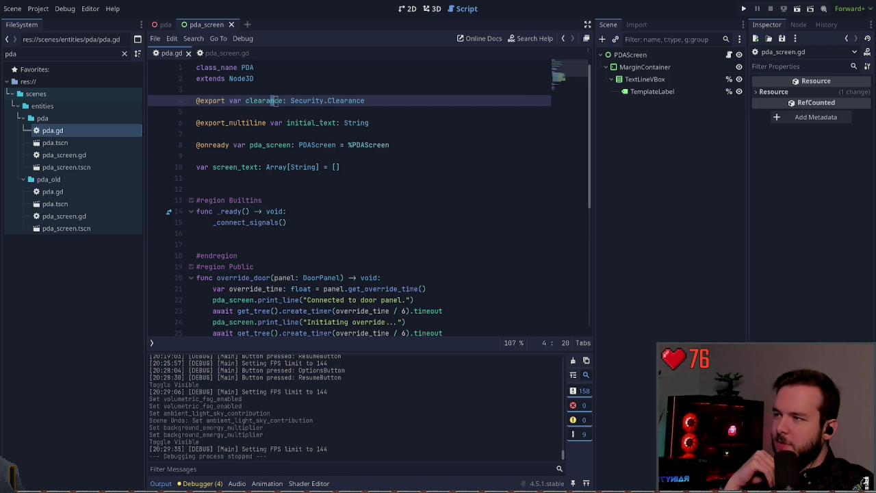
click(292, 119)
click(284, 133)
click(281, 156)
scroll(274, 137, down, 2)
click(255, 119)
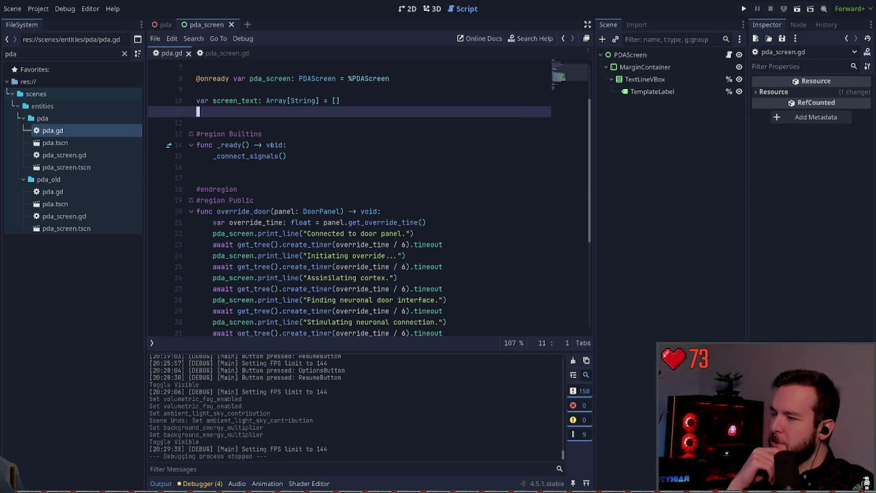
scroll(328, 172, up, 2)
scroll(336, 178, down, 4)
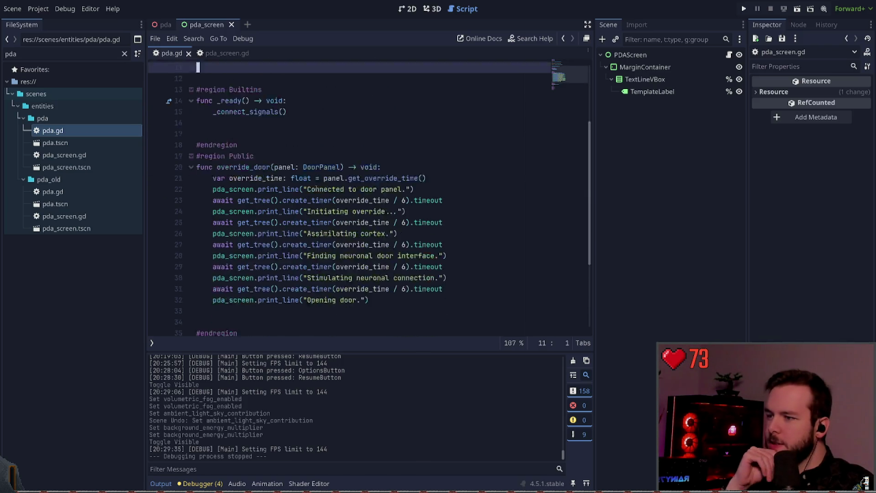
scroll(342, 184, down, 1)
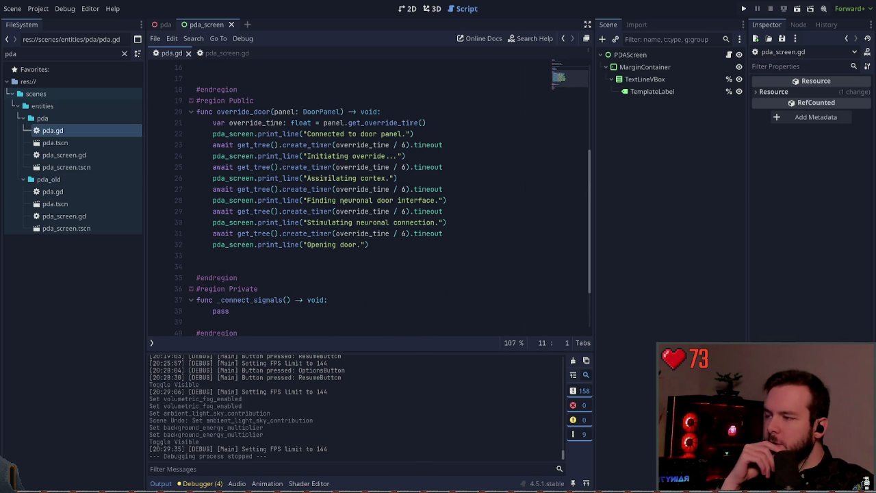
scroll(319, 210, down, 2)
scroll(303, 220, up, 7)
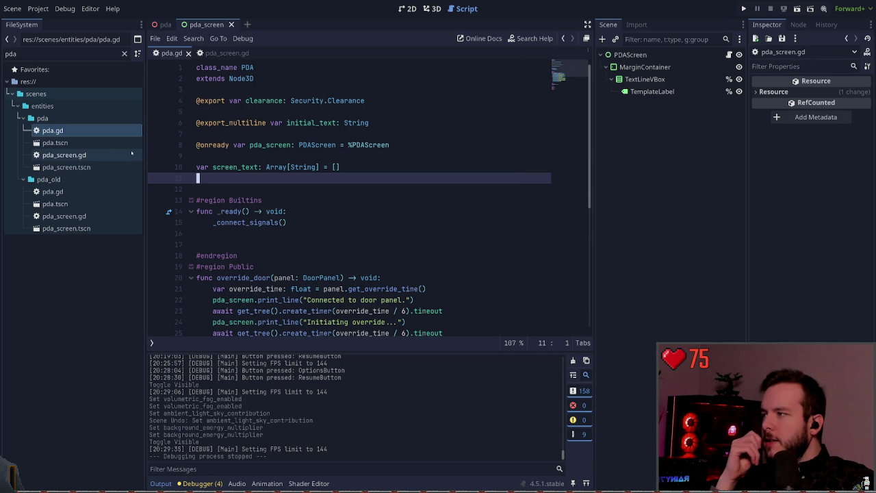
double_click(102, 145)
Switch to the 3D view and centre and zoom on the PDA frame.
click(432, 8)
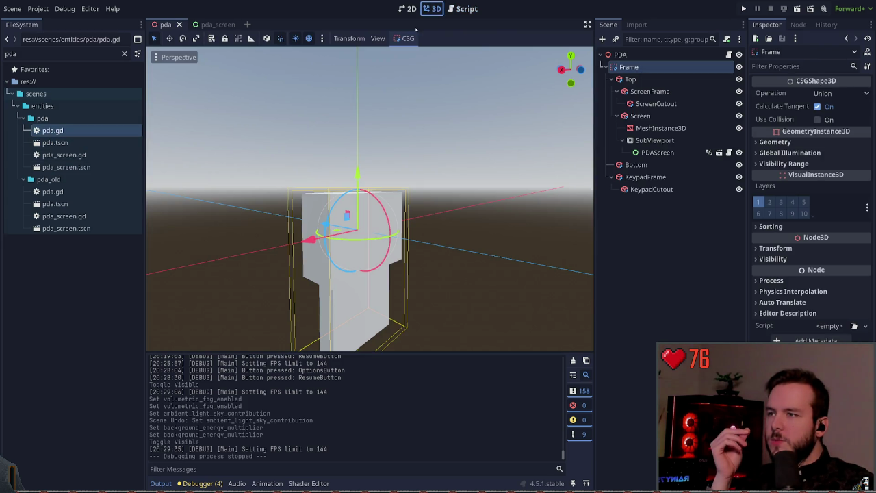
key(f)
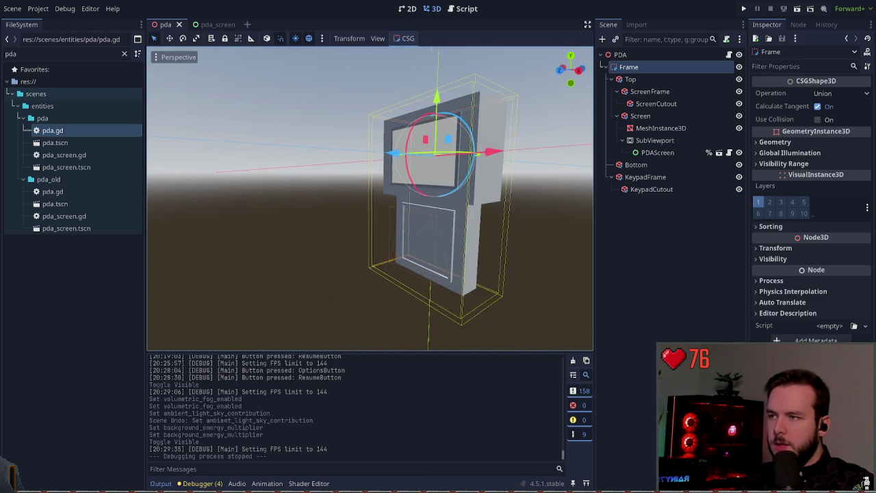
scroll(370, 198, down, 3)
scroll(369, 199, down, 2)
scroll(370, 199, up, 4)
scroll(369, 198, up, 3)
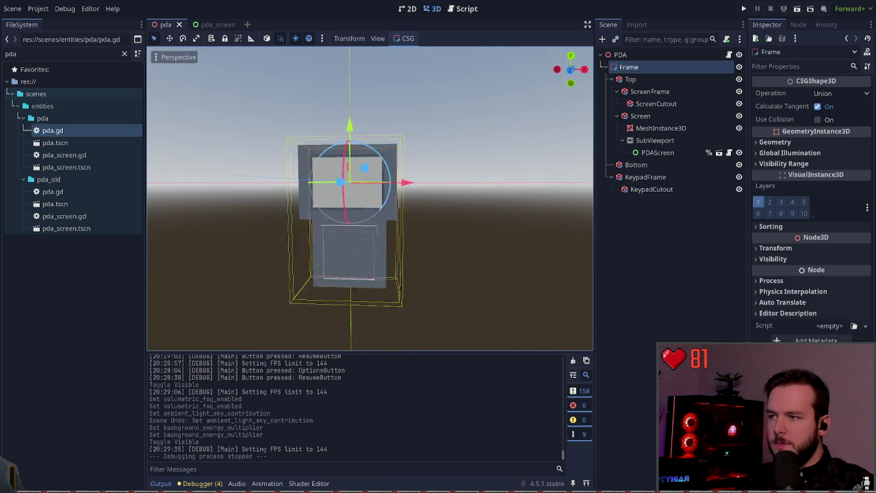
scroll(370, 198, down, 3)
scroll(370, 199, up, 3)
Inspect the Frame, Top, ScreenFrame, ScreenCutout and Screen nodes and ScreenFrame's box size.
click(658, 196)
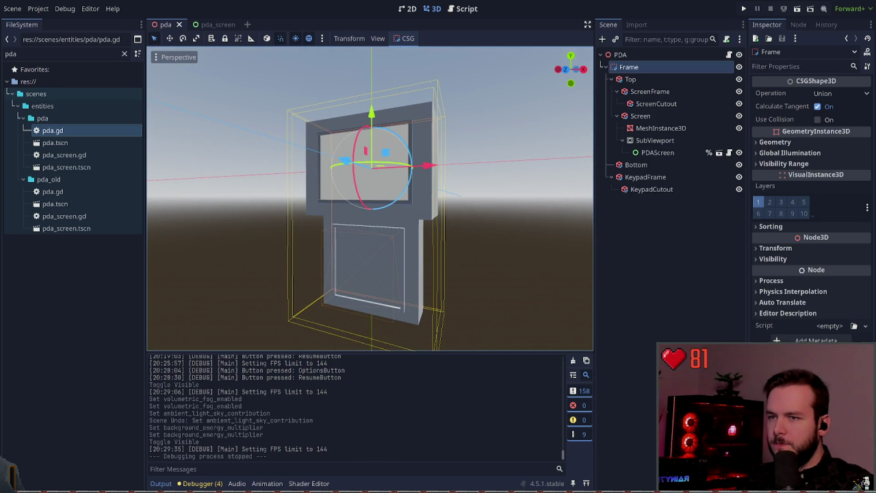
click(630, 67)
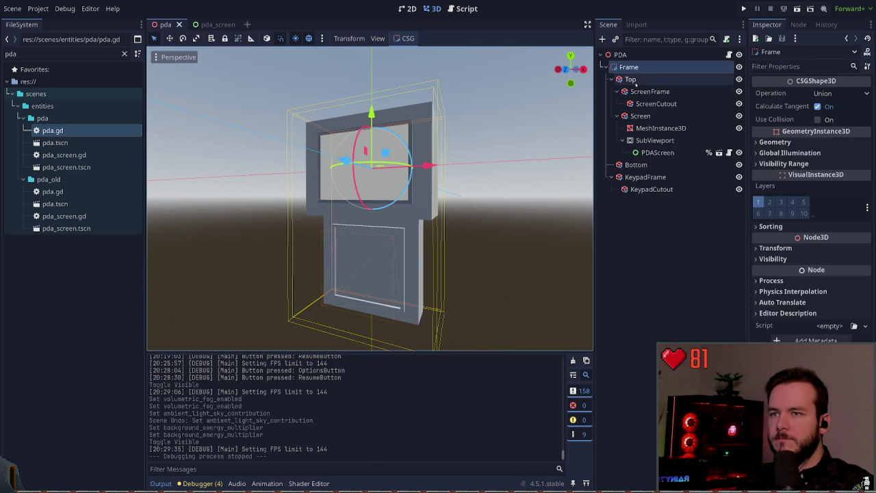
click(631, 79)
click(649, 91)
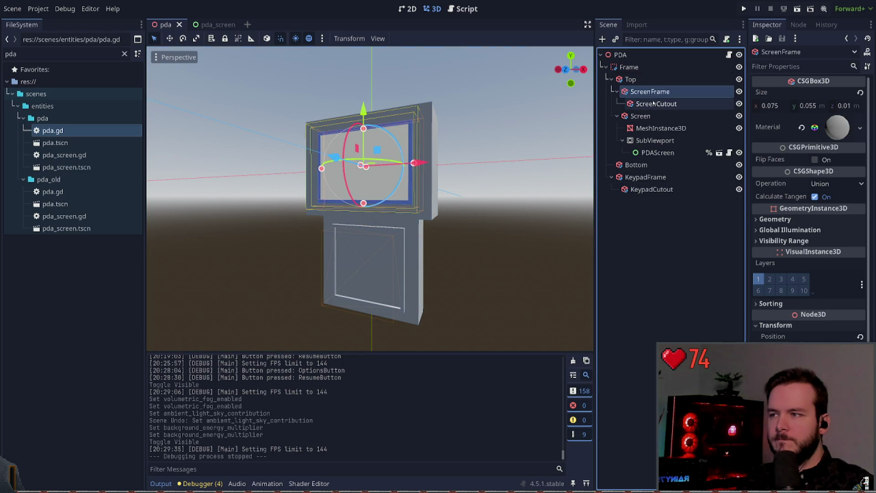
click(653, 103)
click(650, 91)
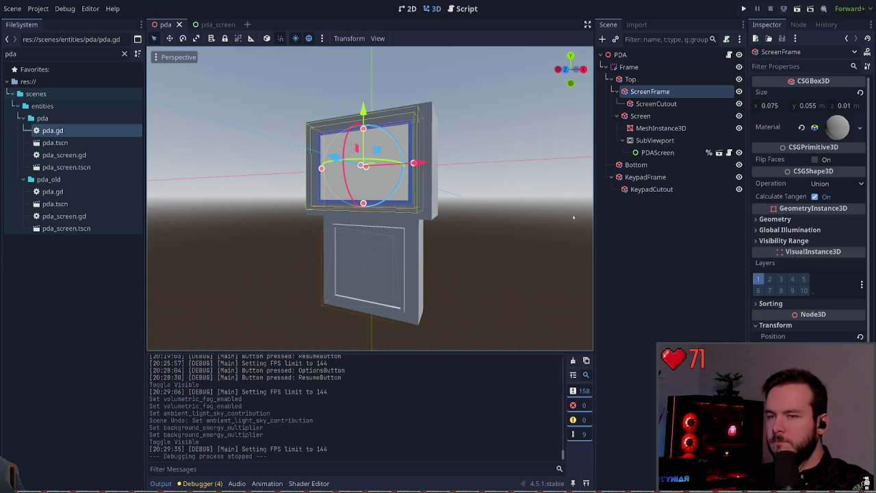
click(644, 116)
click(660, 128)
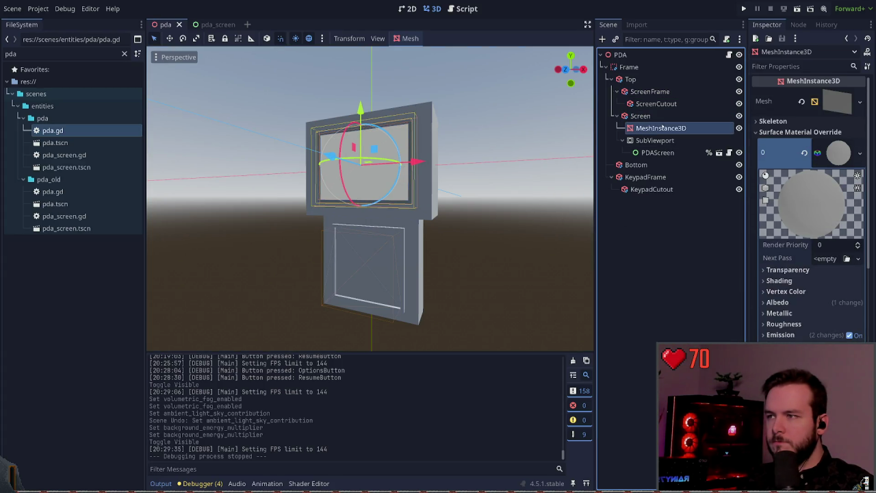
click(660, 128)
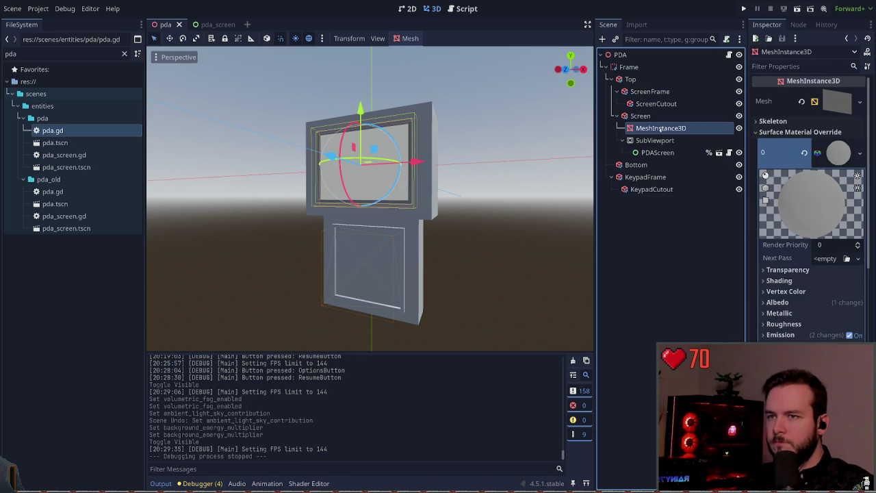
click(644, 116)
click(650, 92)
Hide the ScreenCutout to preview the frame, then delete the ScreenCutout node.
click(656, 104)
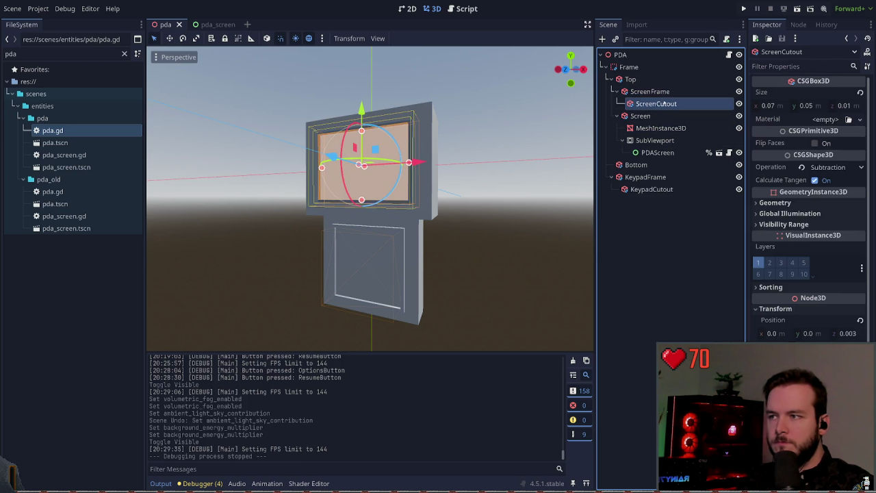
click(740, 104)
click(664, 221)
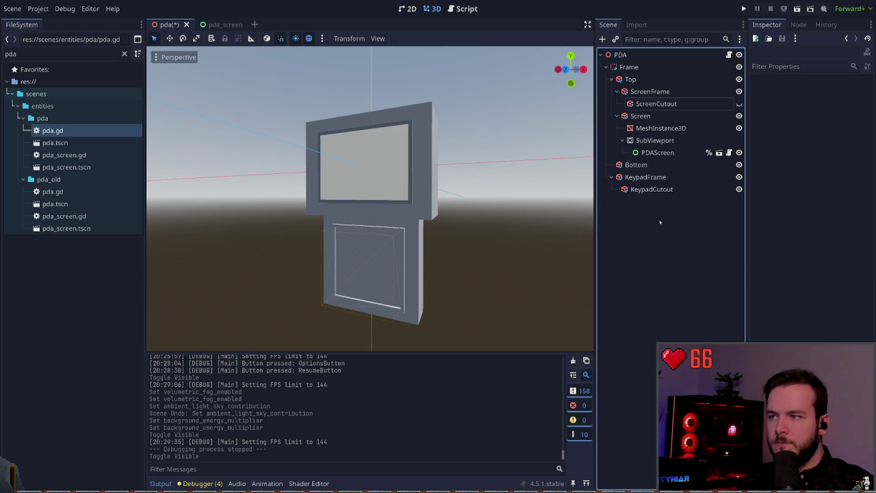
click(670, 93)
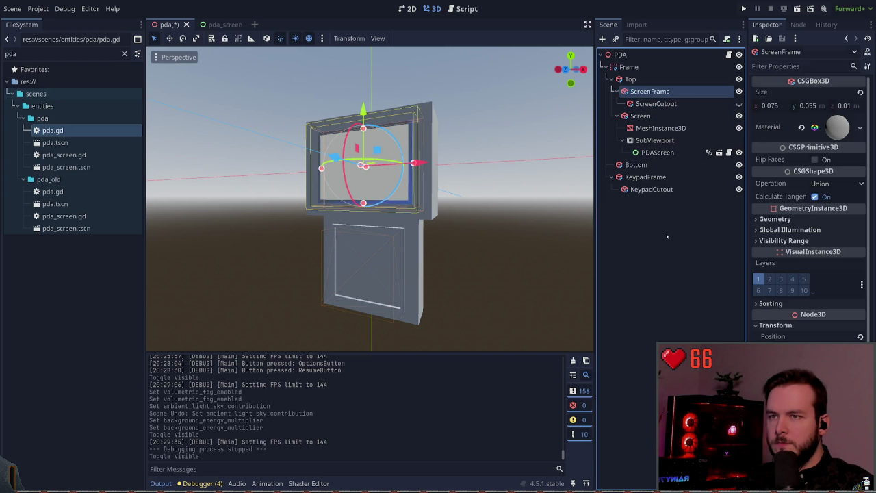
click(655, 103)
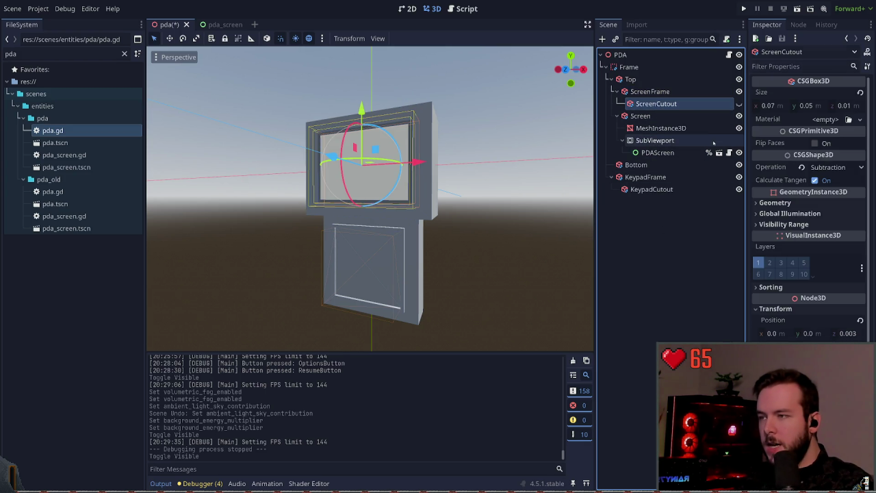
key(Delete)
Hide the Screen node and its MeshInstance3D, leaving an empty recess in Top.
click(652, 91)
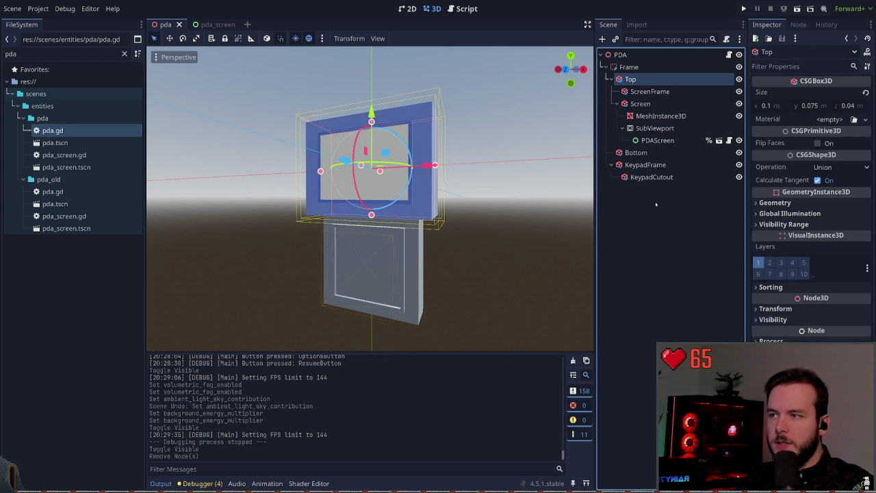
click(660, 206)
click(665, 94)
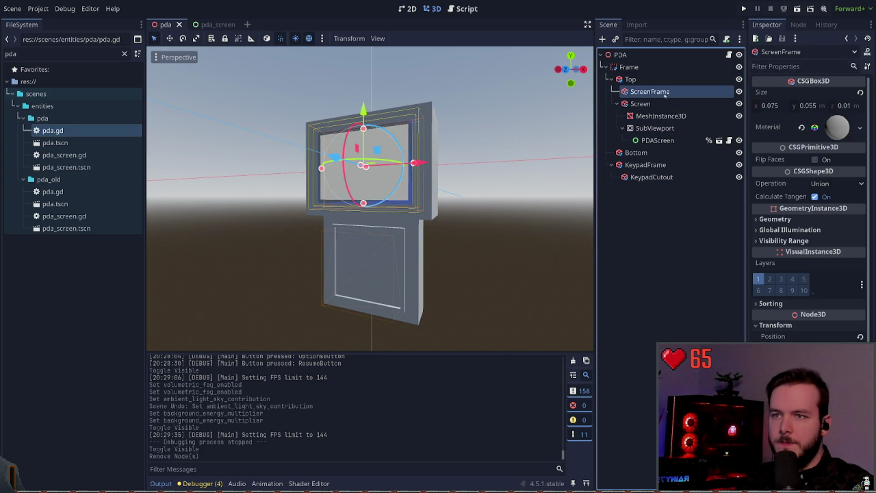
ctrl+click(659, 103)
click(657, 104)
click(657, 212)
click(655, 104)
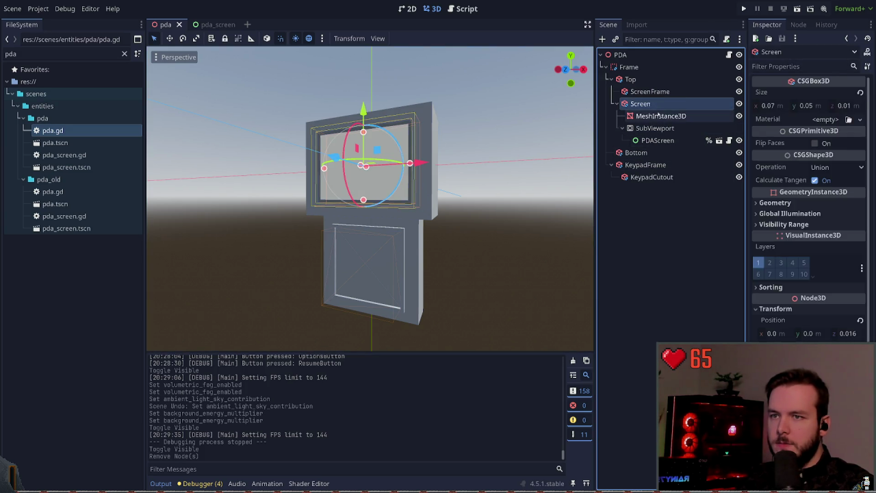
click(739, 103)
click(662, 215)
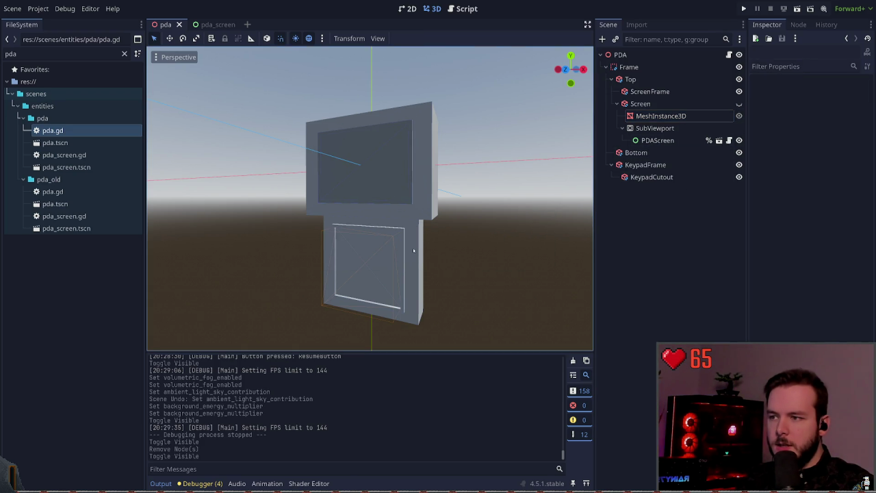
Compare the Bottom, Top and KeypadFrame box sizes and edit Bottom's x size.
click(663, 154)
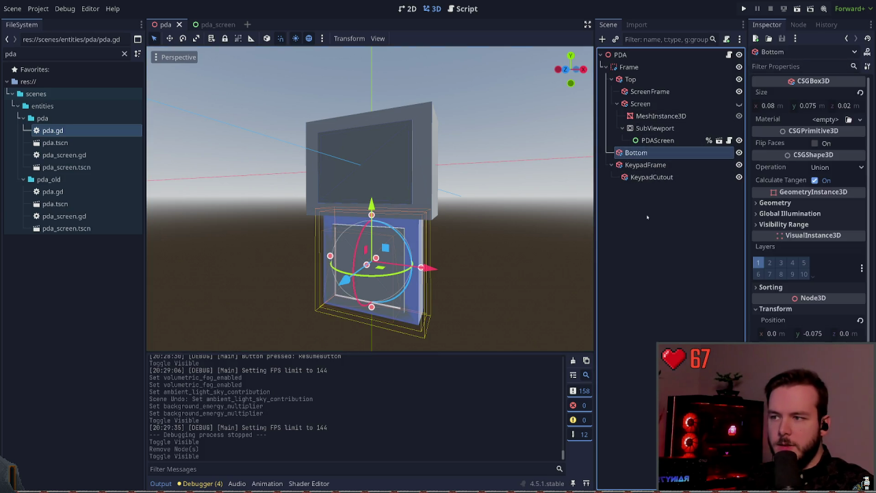
click(633, 79)
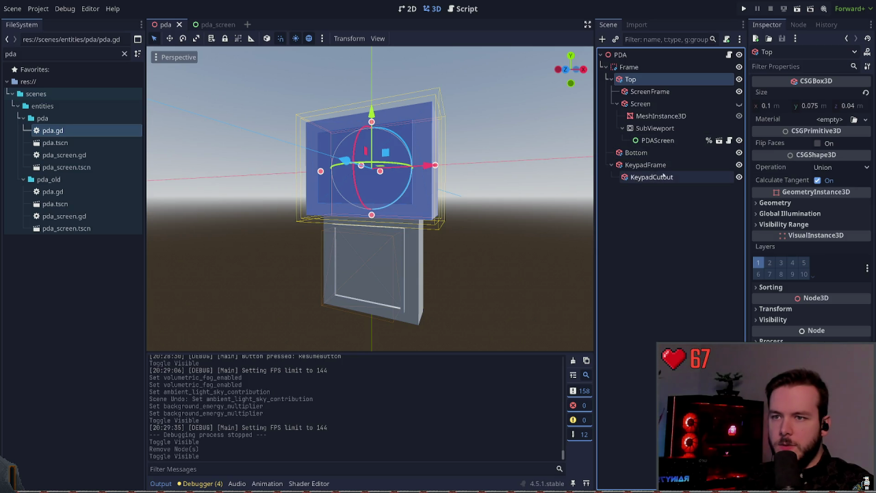
click(675, 164)
click(658, 152)
click(767, 105)
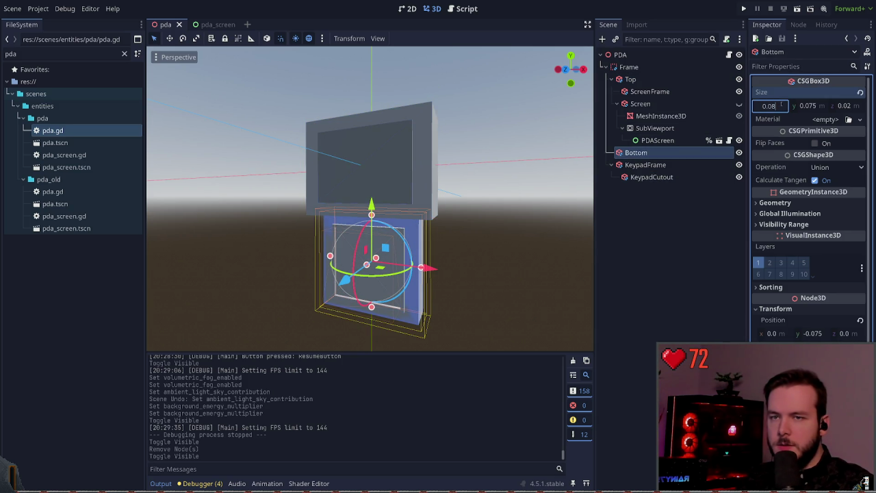
text(0.1)
Confirm the Bottom box's x size of 0.1 m and focus the view on it.
key(Return)
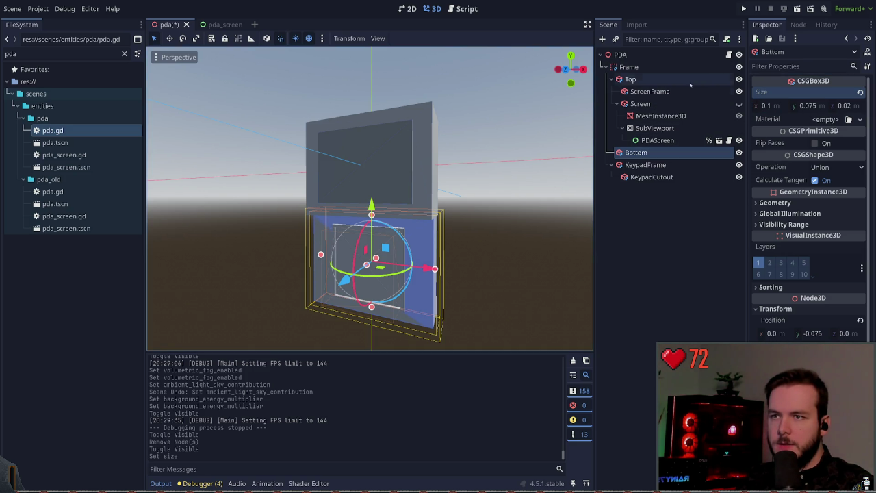
click(636, 66)
click(669, 153)
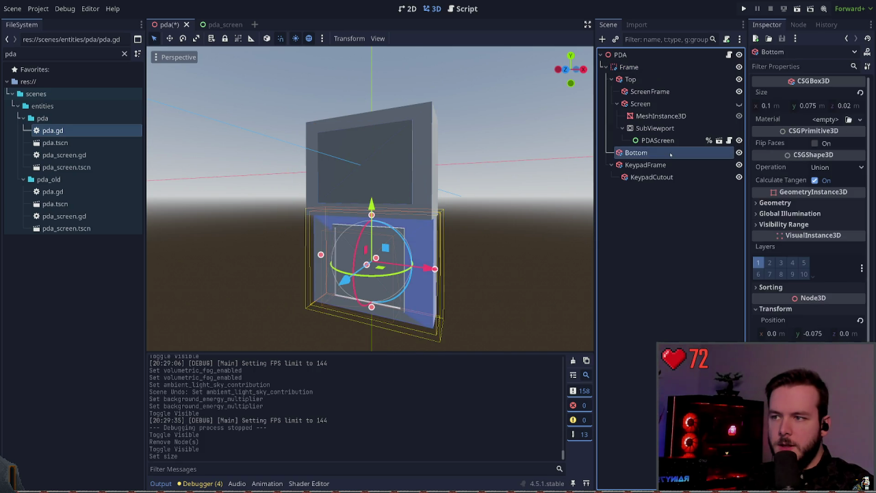
key(f)
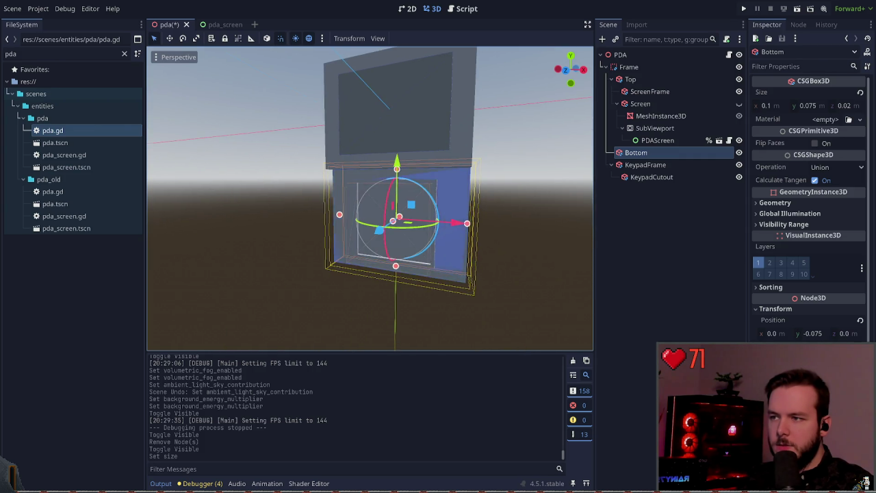
scroll(370, 198, down, 4)
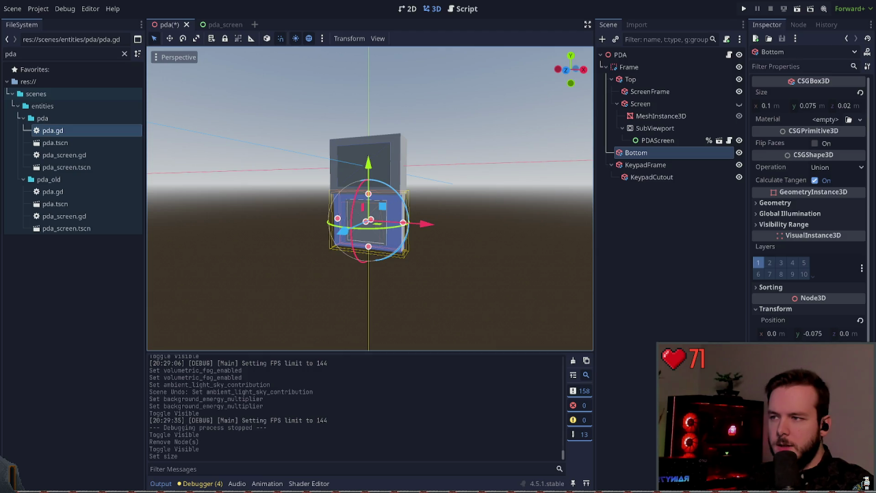
key(Escape)
scroll(420, 223, up, 2)
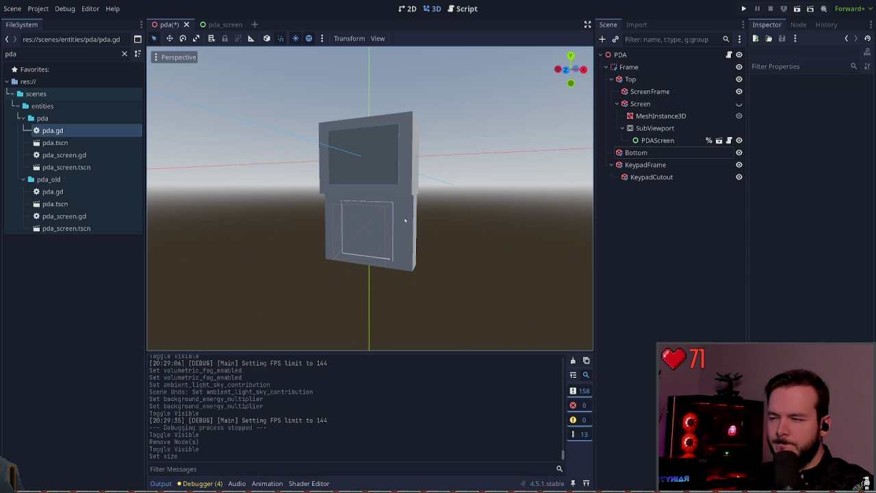
Hide the KeypadFrame and save the scene.
click(645, 164)
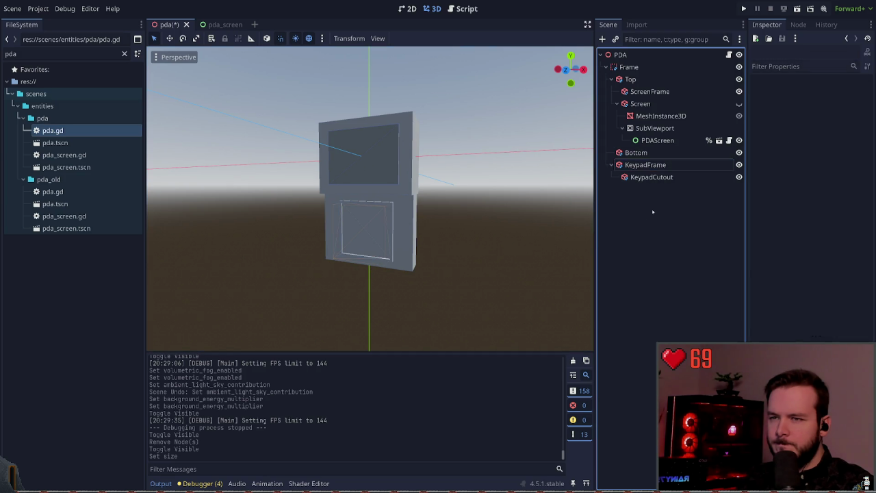
click(664, 177)
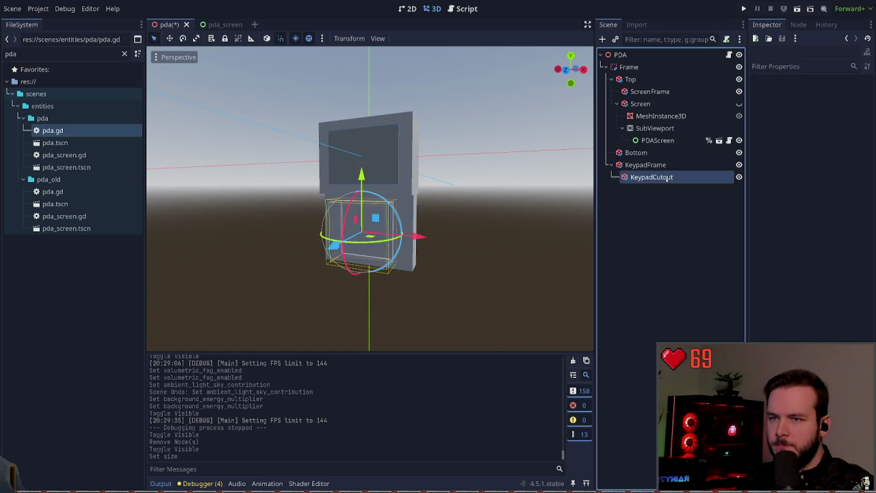
click(739, 164)
key(ctrl+s)
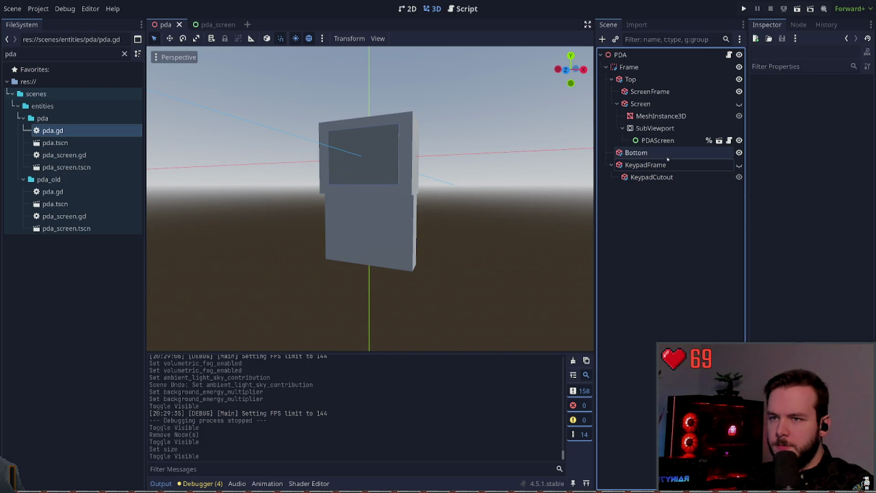
Add a CSGBox3D child under Bottom and paste Bottom's size onto it.
click(636, 152)
key(ctrl+a)
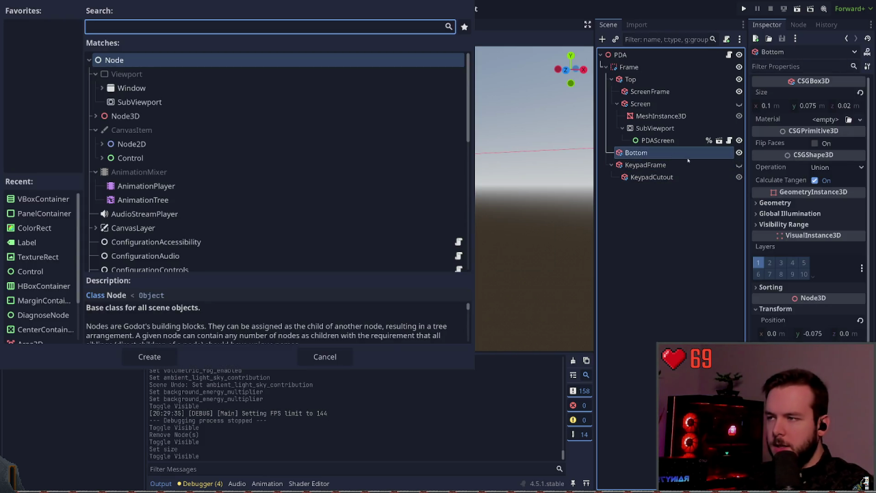
text(csg)
key(Return)
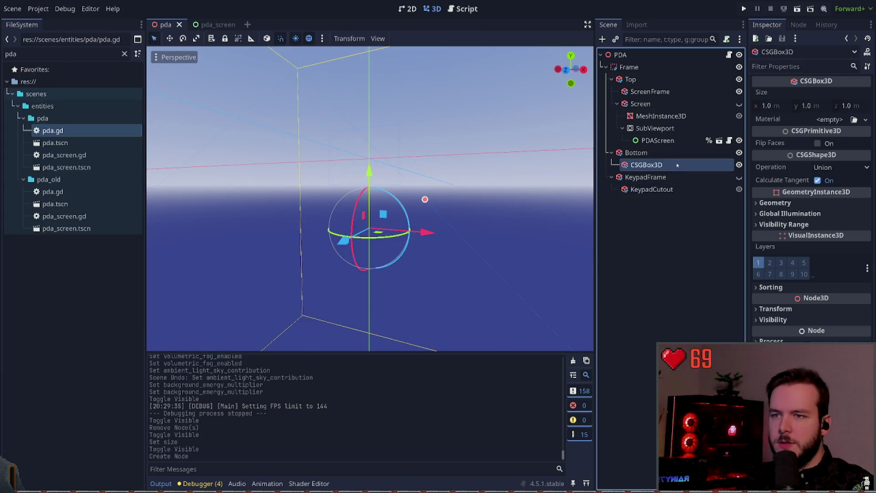
key(ctrl+s)
click(679, 153)
key(Down)
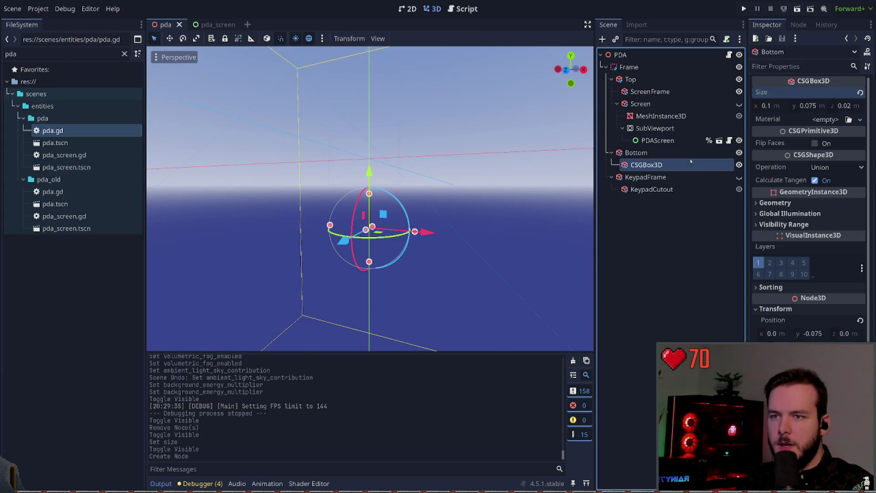
key(ctrl+v)
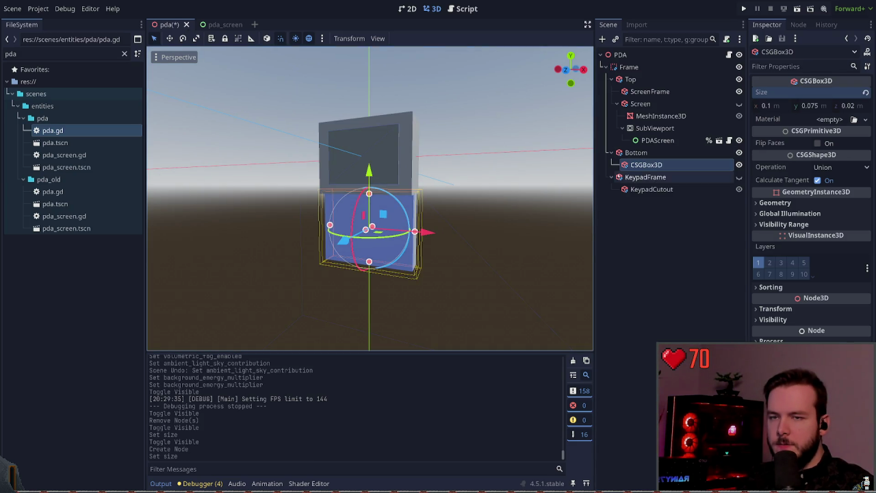
Make the new box a thin slab (x 0.01, y 0.05) at the left edge, and save.
click(784, 105)
key(BackSpace)
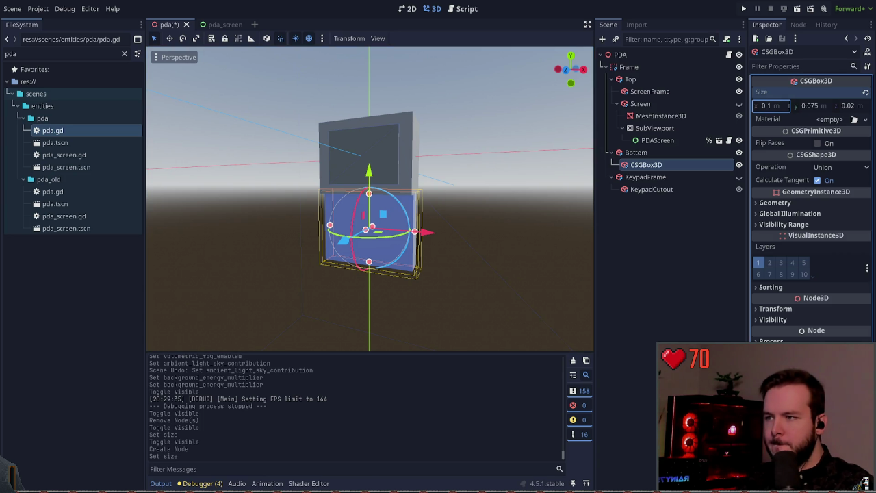
click(769, 105)
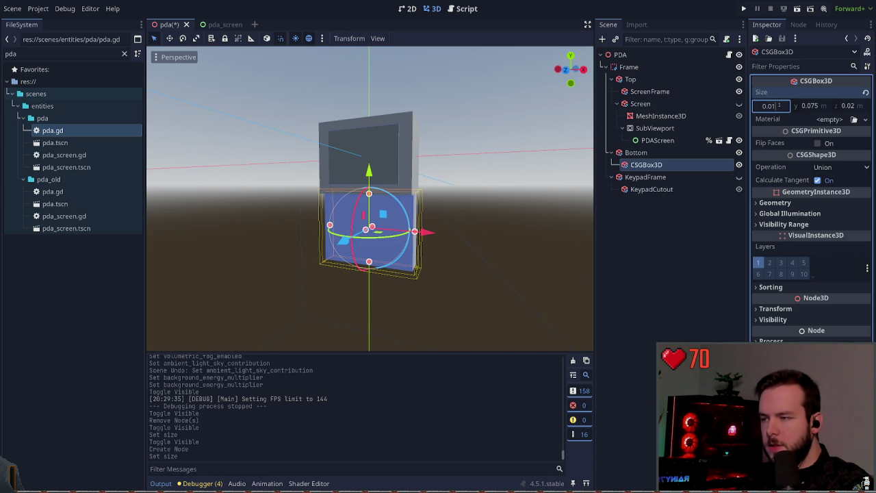
key(Return)
mouse_move(423, 225)
mouse_down()
mouse_move(306, 215)
mouse_move(390, 226)
mouse_up()
click(812, 105)
text(1.075)
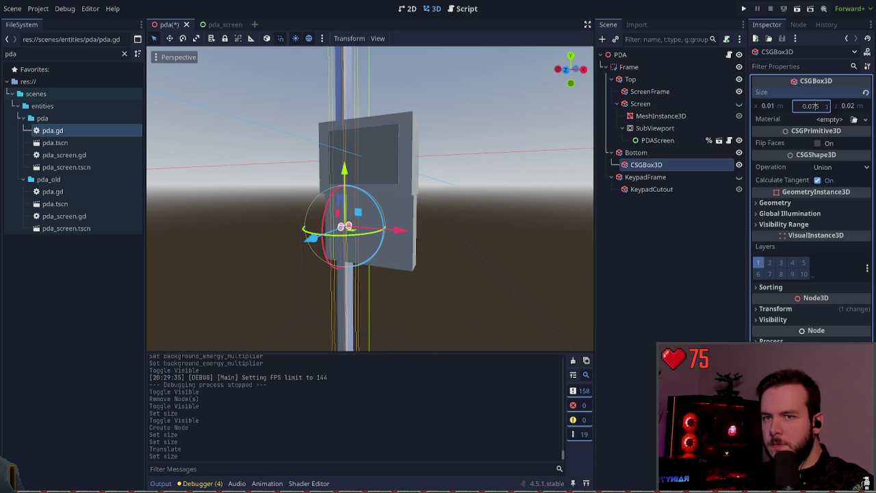
key(Return)
click(811, 105)
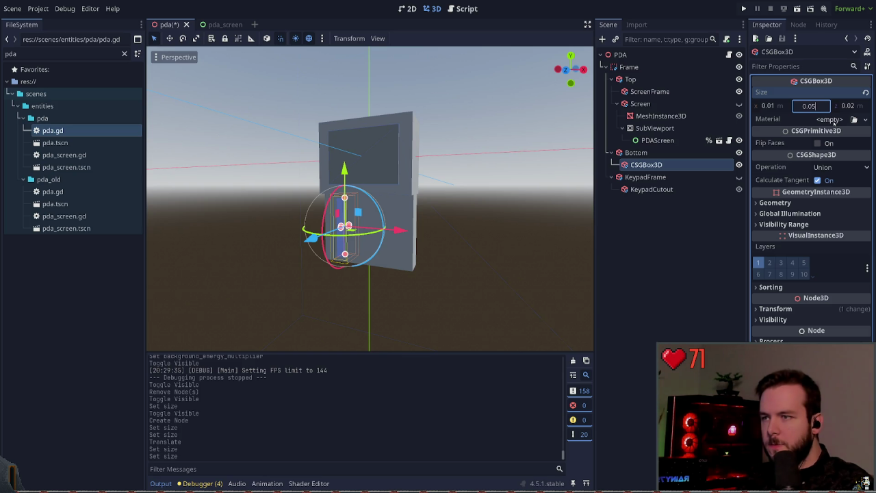
key(Return)
key(ctrl+s)
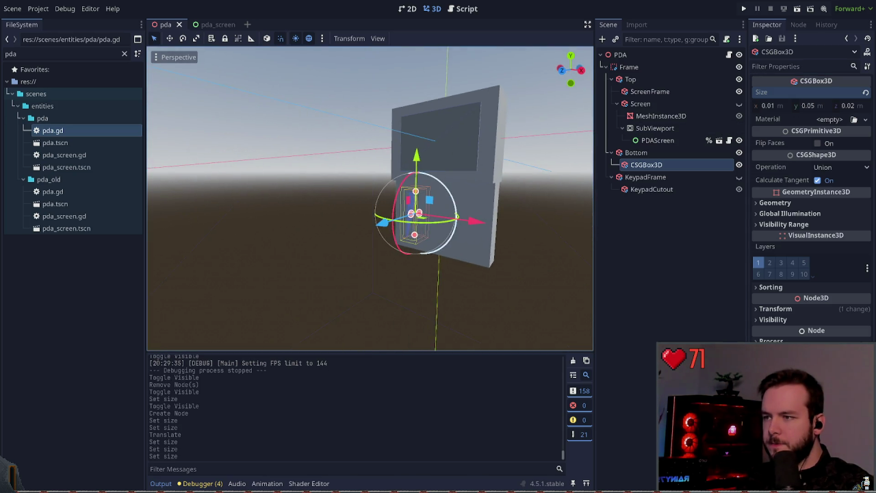
In front view, set the new CSGBox3D's Operation to Subtraction and save.
key(KP_1)
click(434, 222)
click(646, 164)
click(847, 133)
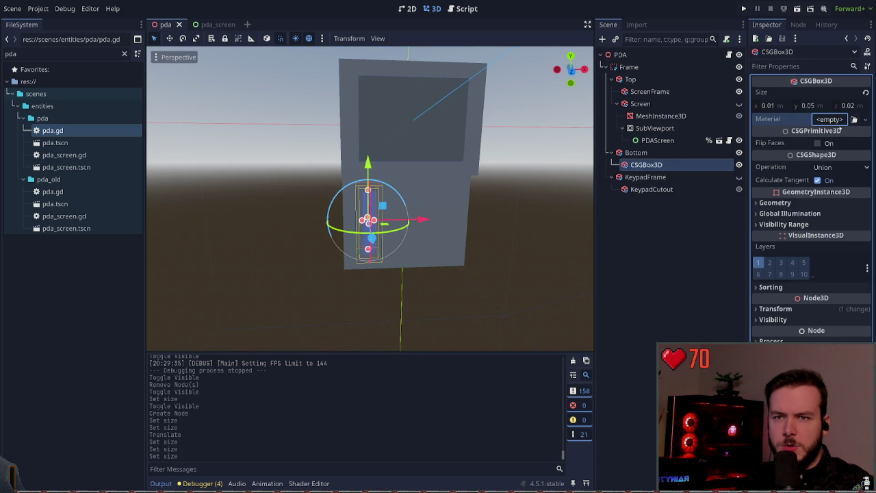
click(836, 168)
click(832, 203)
key(ctrl+s)
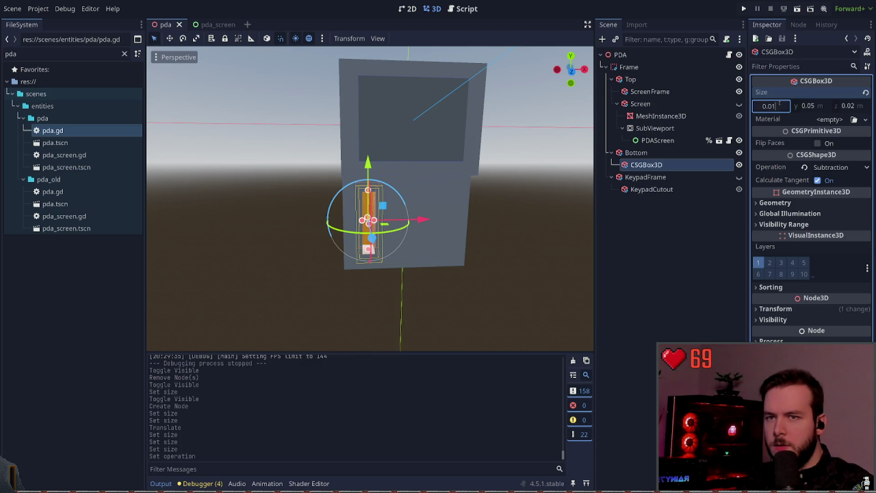
Set the subtracting box's width value to 3, save, and make KeypadFrame visible again.
text(3)
key(Return)
click(289, 200)
key(ctrl+s)
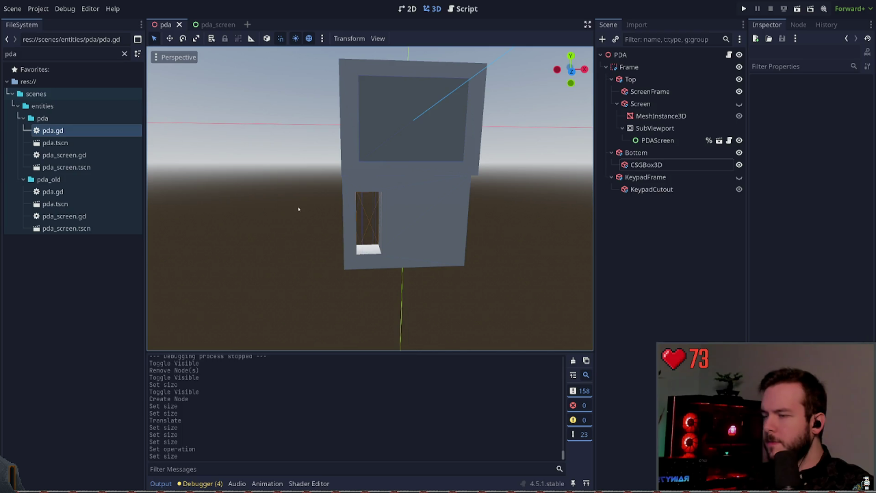
click(646, 177)
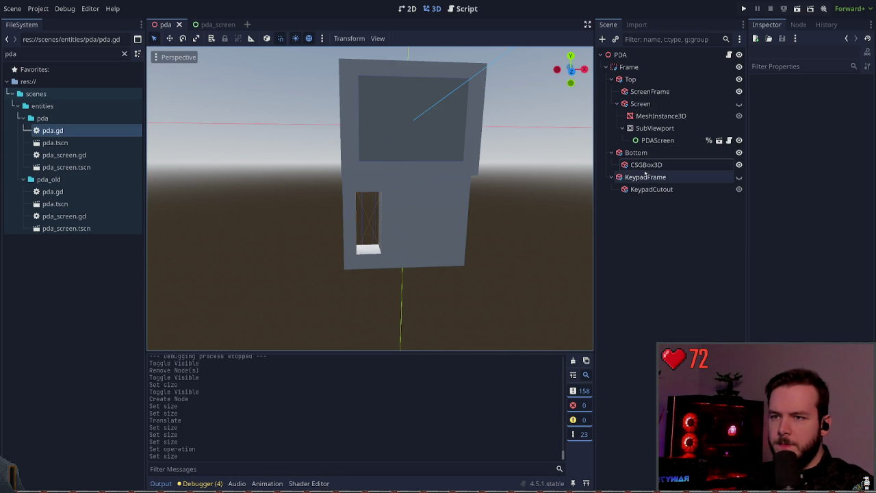
Move the KeypadFrame slightly to the right and save.
click(739, 177)
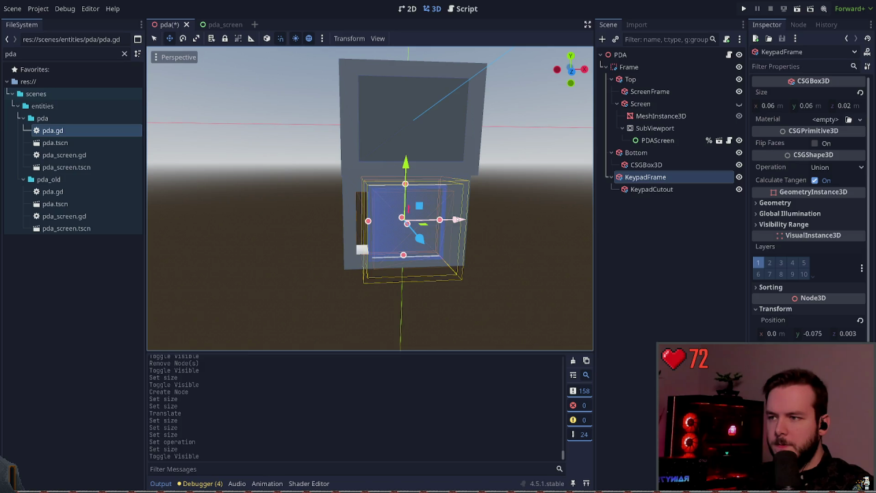
key(g)
key(x)
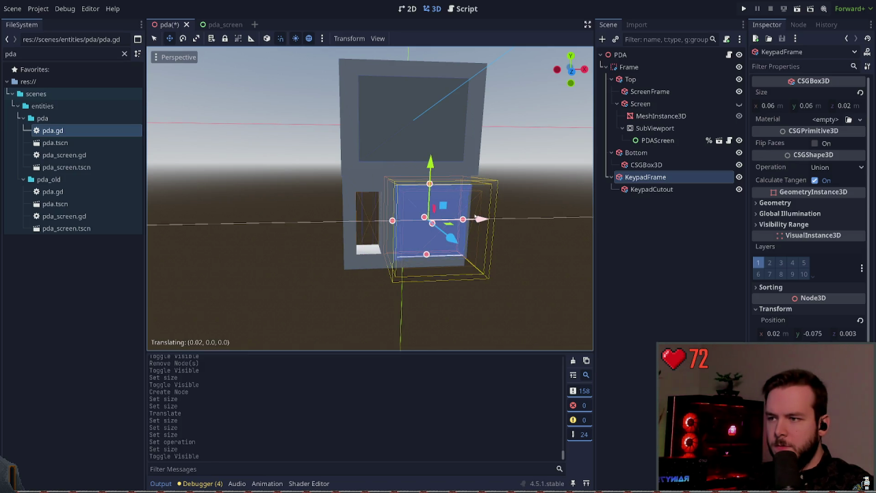
click(347, 89)
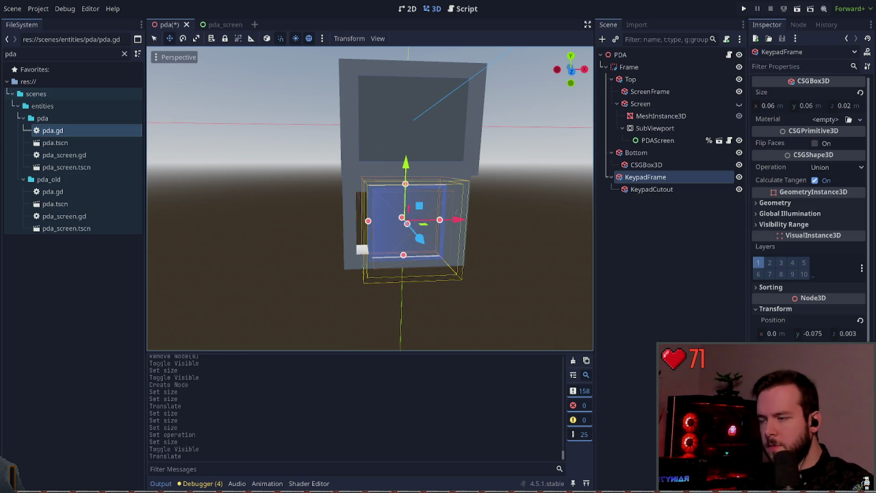
key(g)
click(503, 219)
key(ctrl+s)
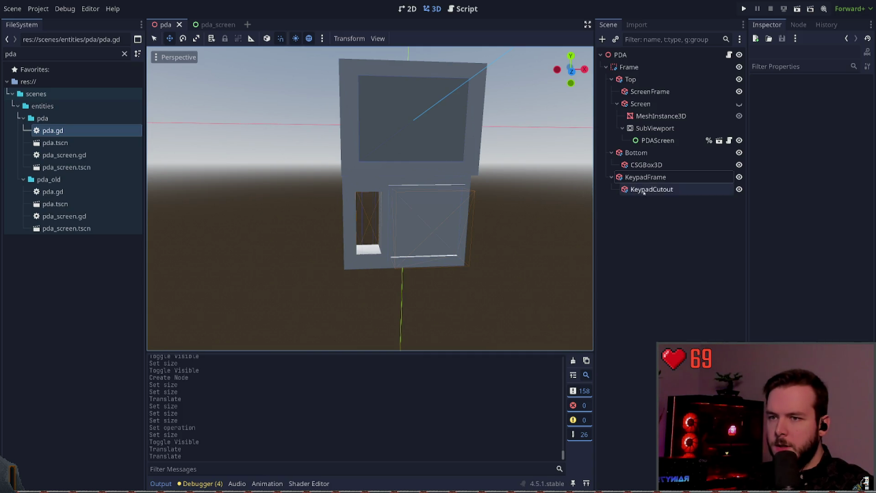
Try ScreenFrame widths of 0.07 and 0.06, undoing both.
click(662, 116)
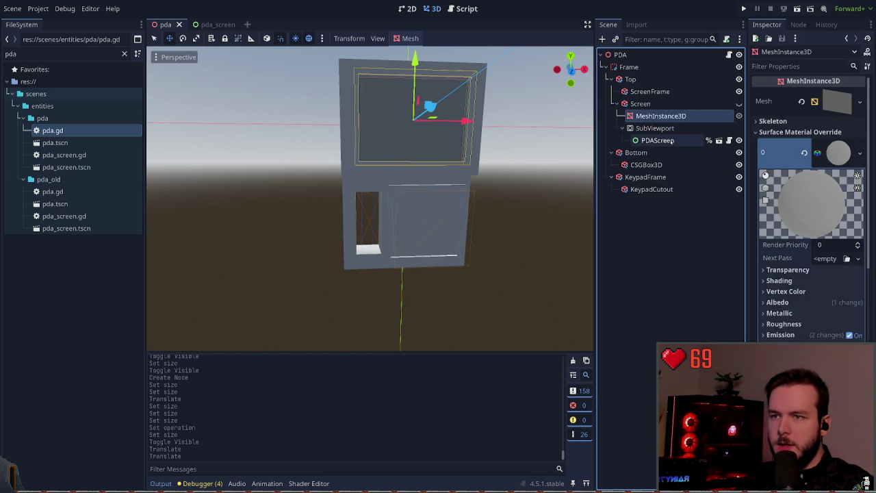
click(657, 104)
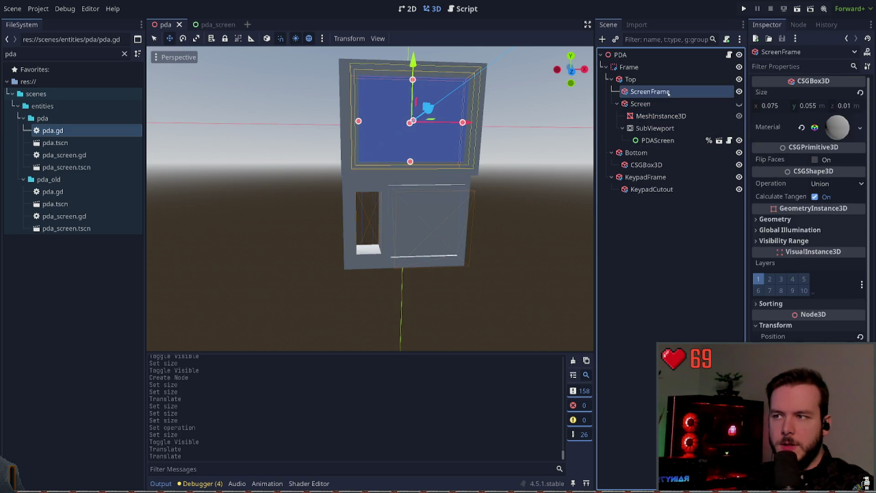
click(785, 107)
key(Return)
key(ctrl+z)
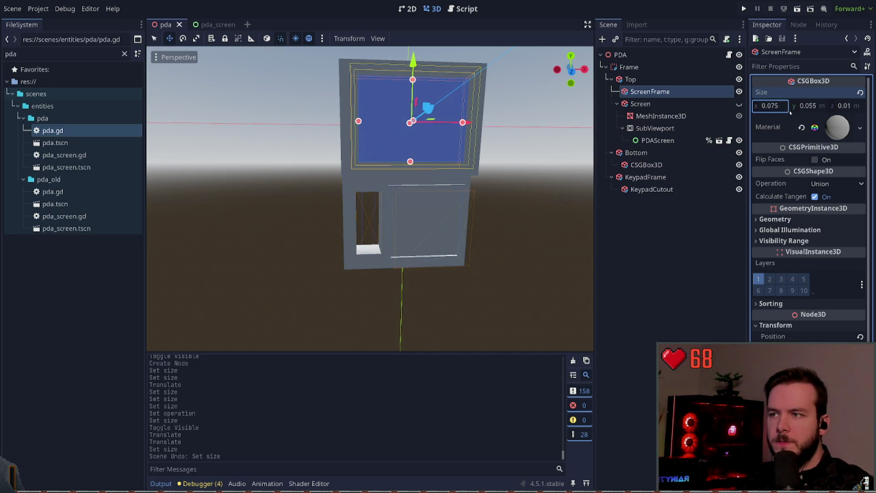
click(784, 107)
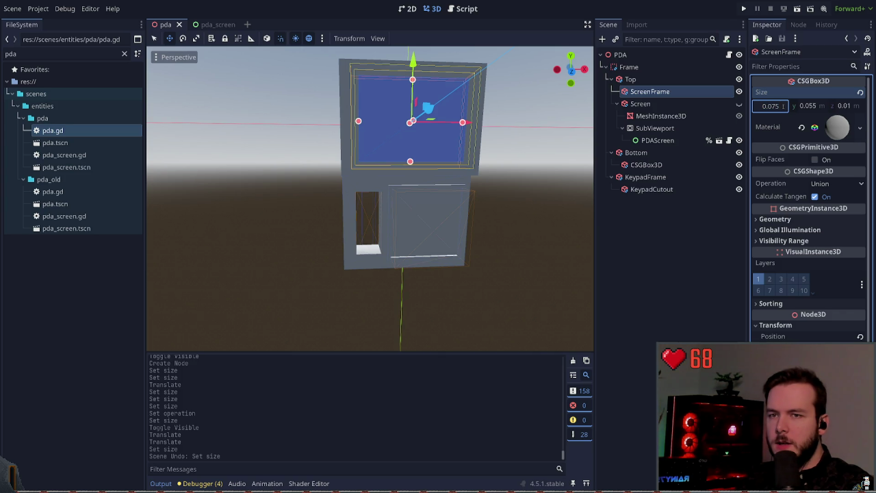
text(0.06)
key(Return)
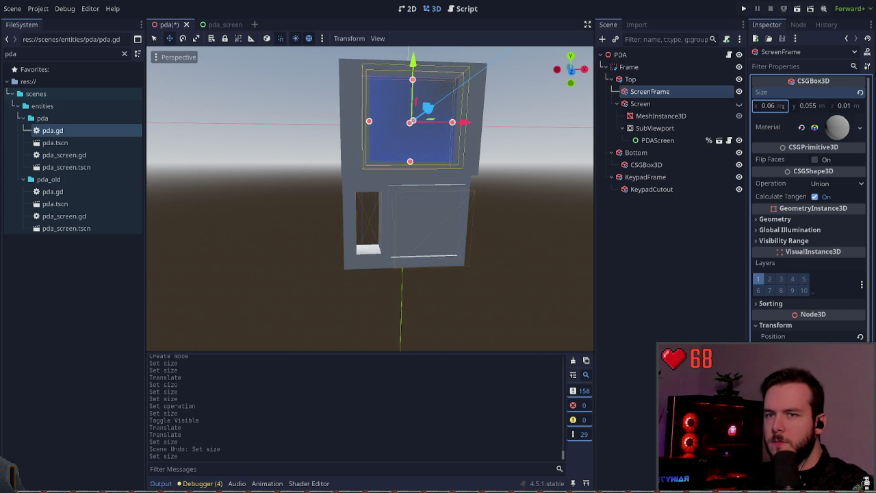
key(ctrl+z)
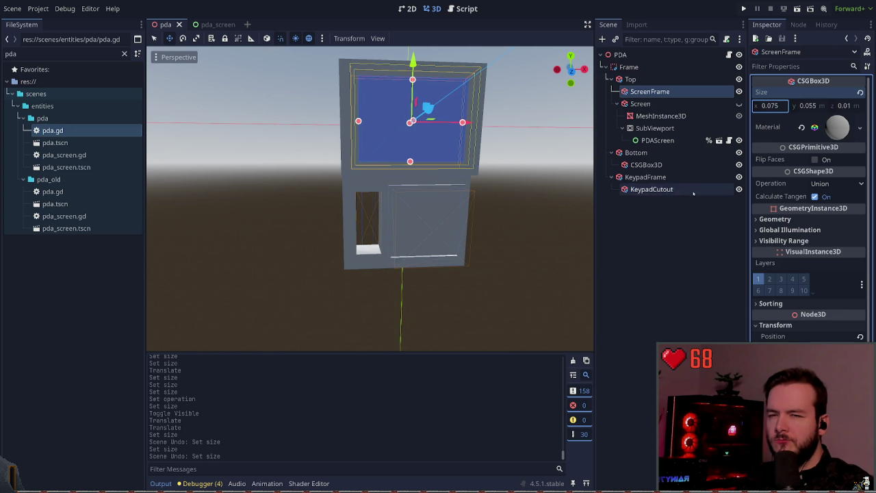
Set the Screen box height to 0.06 and save.
click(643, 103)
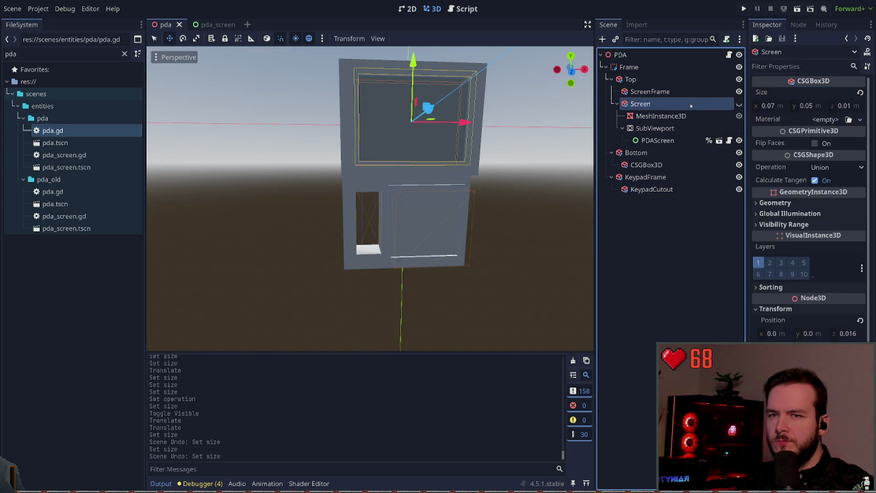
click(649, 91)
click(669, 104)
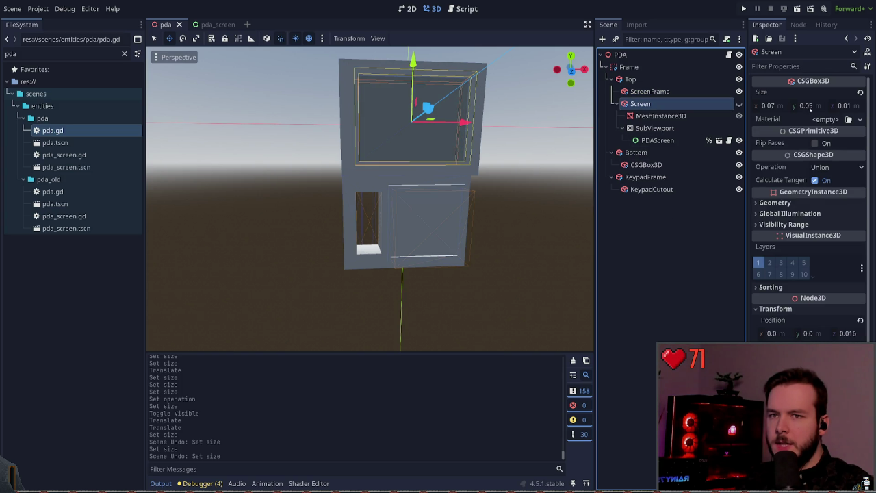
click(804, 107)
text(5)
key(Return)
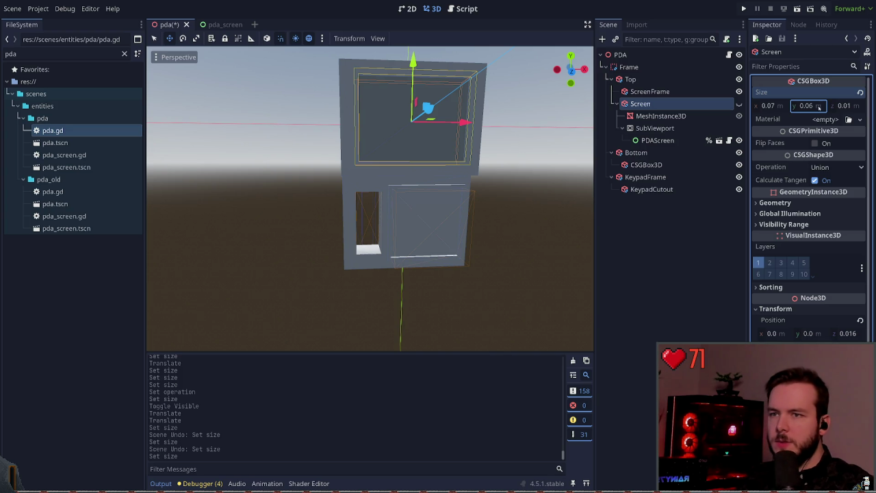
key(ctrl+z)
click(739, 104)
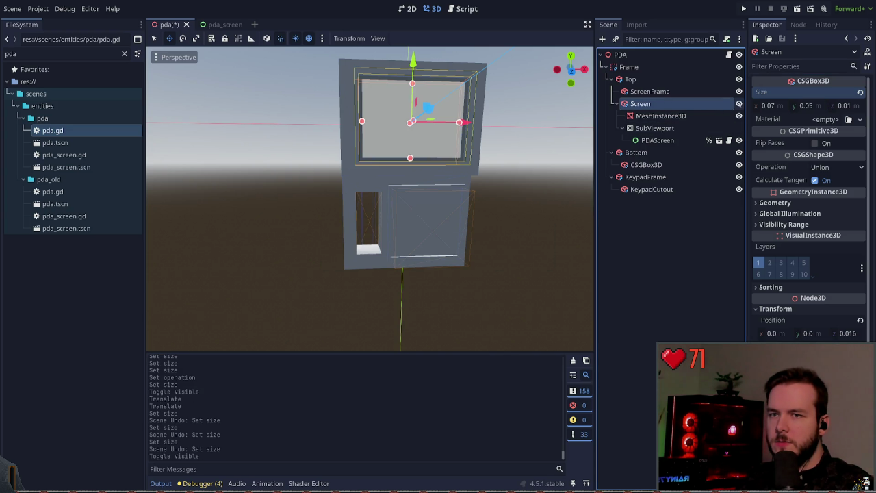
click(807, 106)
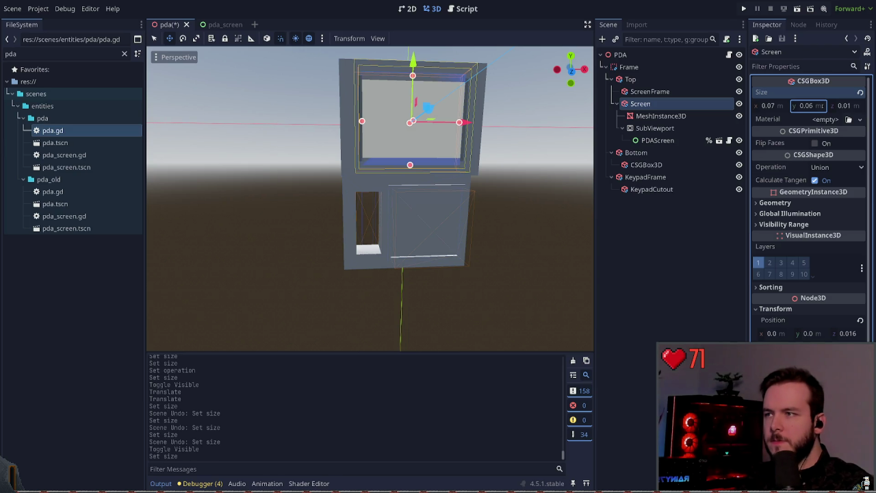
click(674, 243)
key(ctrl+s)
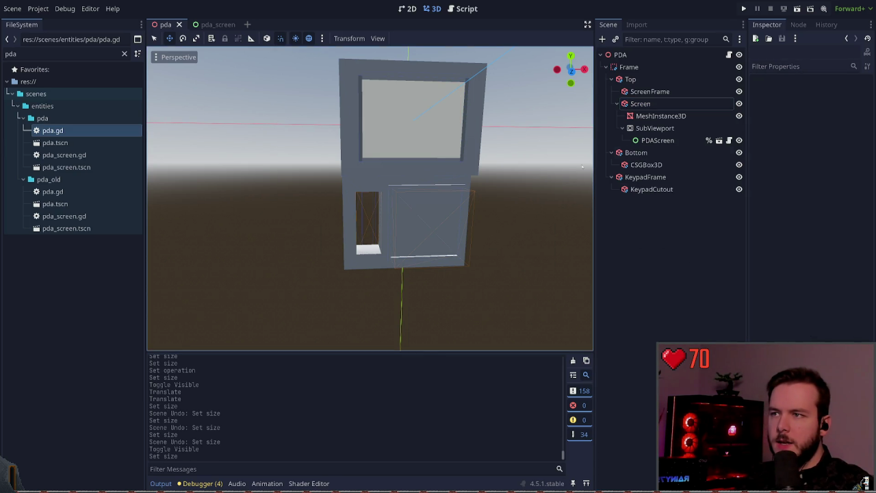
Try a 0.07 Screen height, then undo it.
click(661, 115)
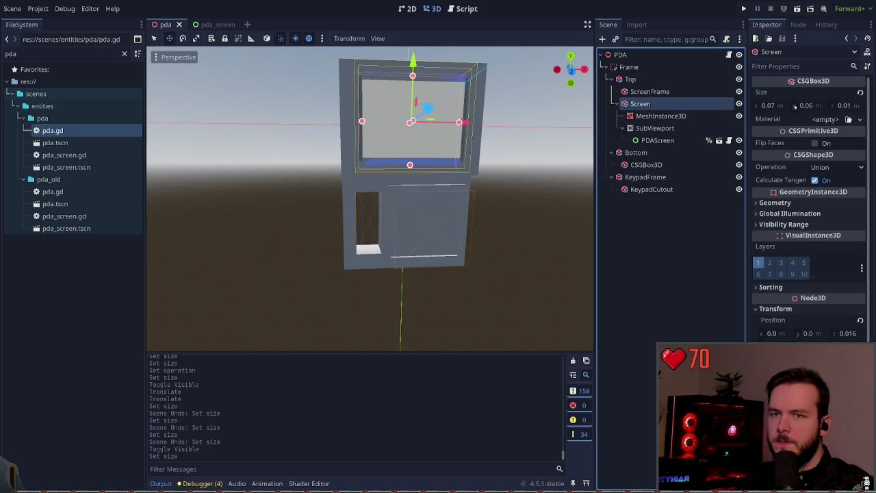
click(808, 106)
text(0.07)
key(Return)
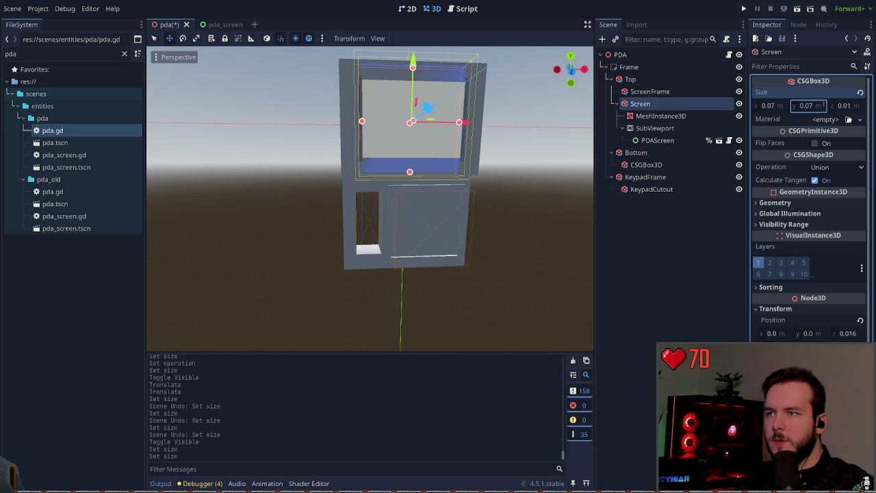
key(ctrl+z)
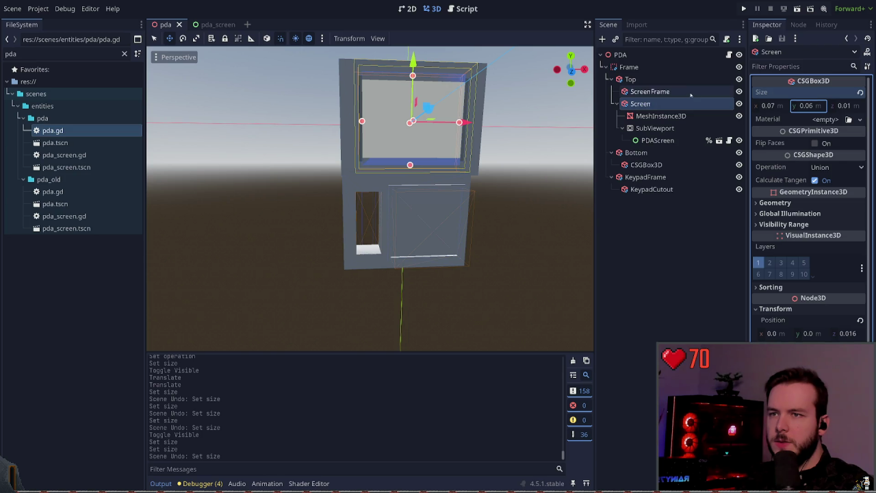
Set the ScreenFrame height to 0.065, save, and reselect the screen mesh.
click(650, 91)
click(815, 106)
text(0.065)
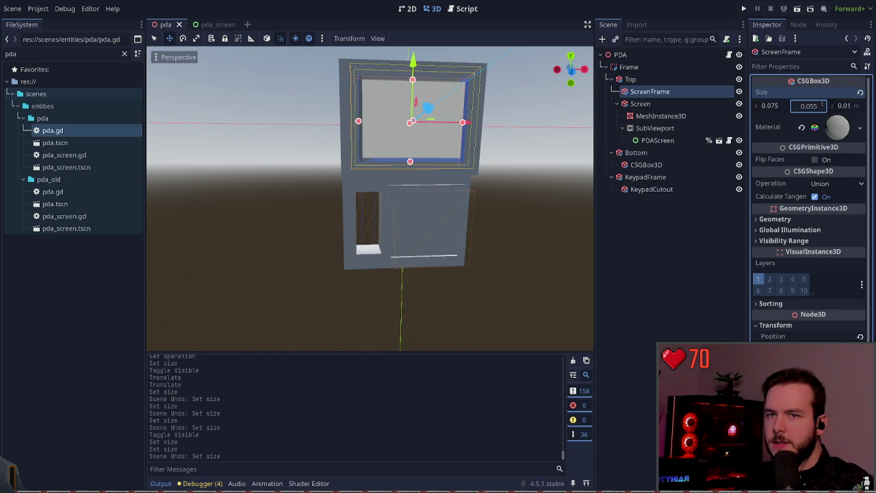
key(Return)
key(ctrl+s)
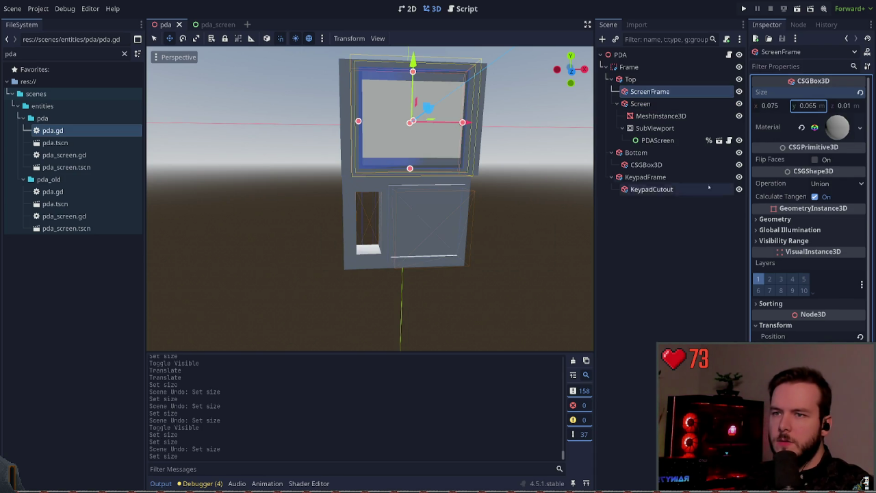
click(674, 213)
click(706, 103)
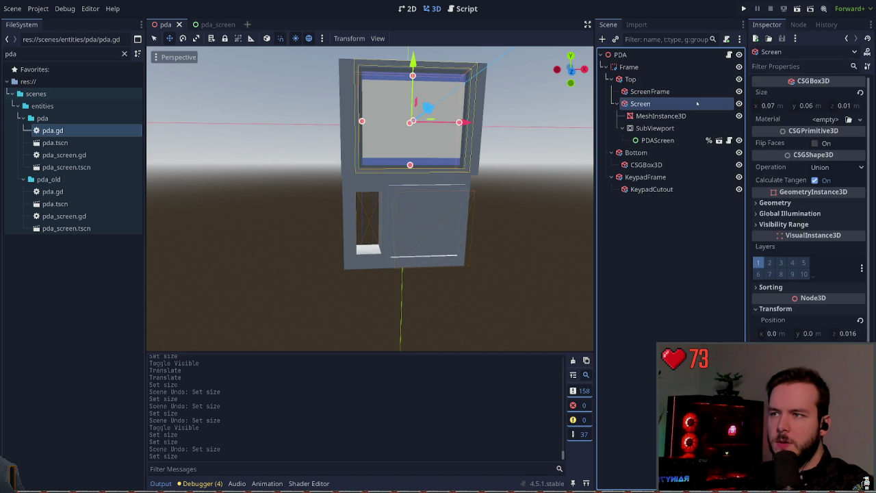
click(677, 116)
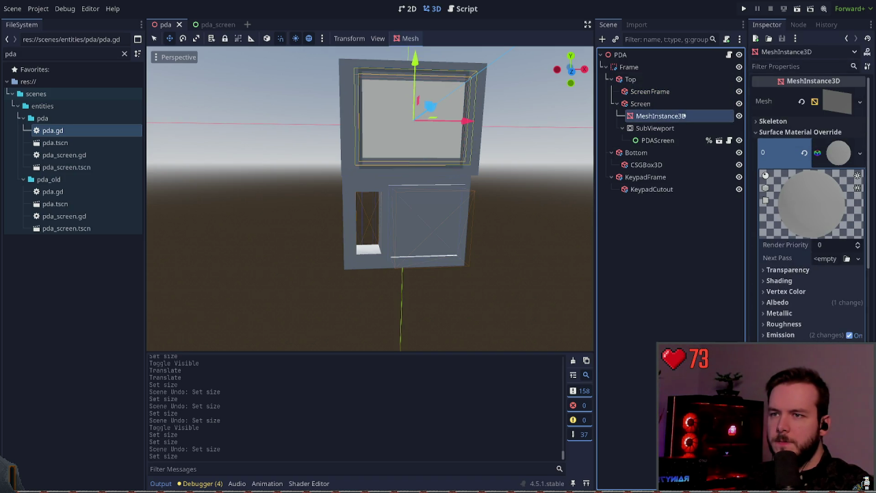
Set the screen mesh's height to 0.06 and save.
click(649, 91)
click(631, 79)
click(661, 79)
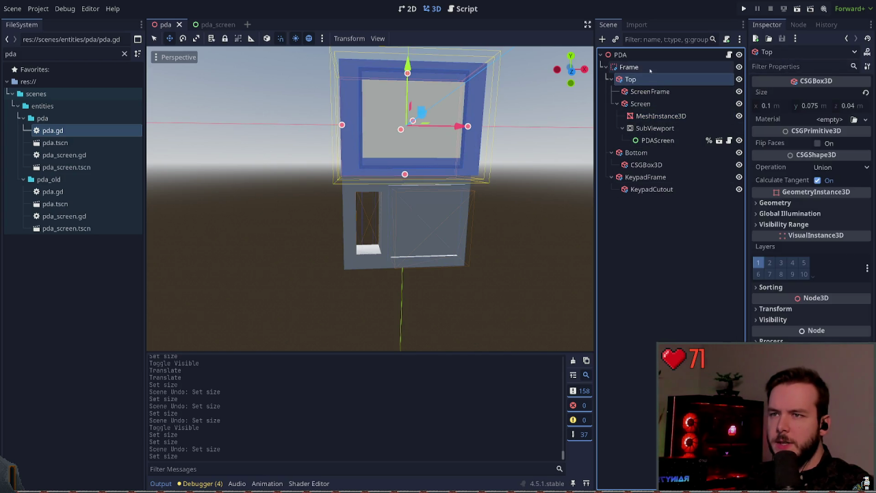
click(661, 91)
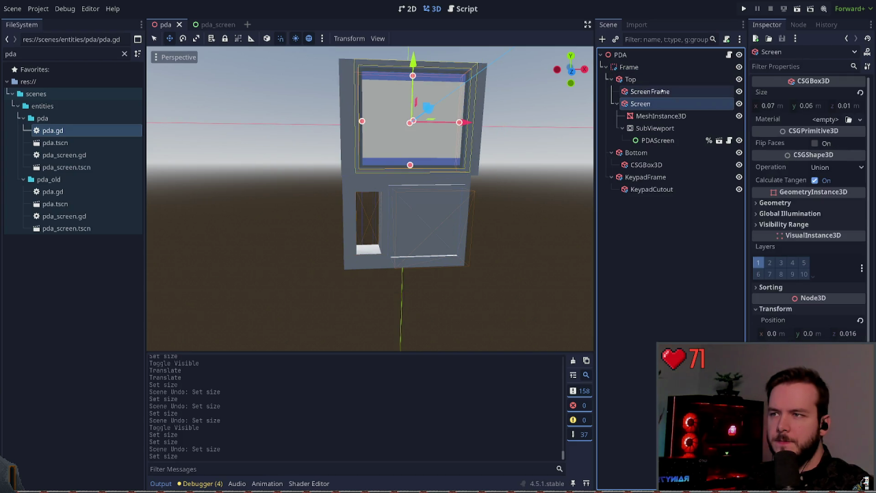
click(669, 115)
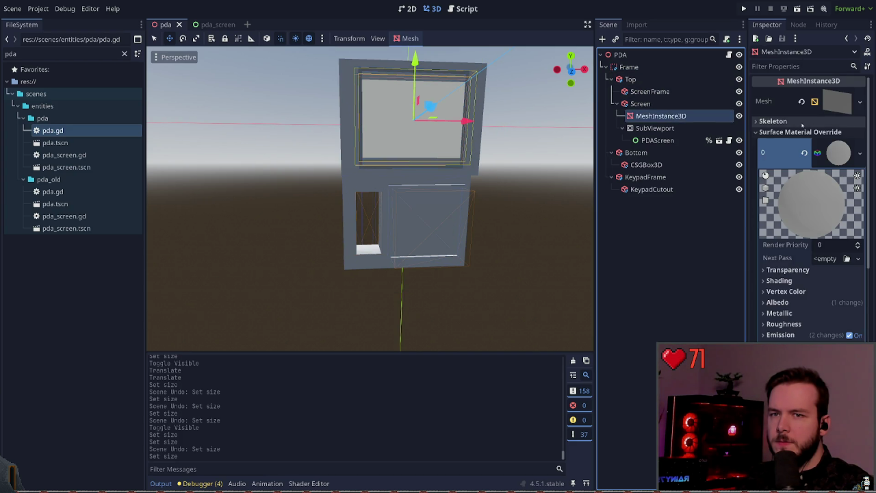
click(827, 104)
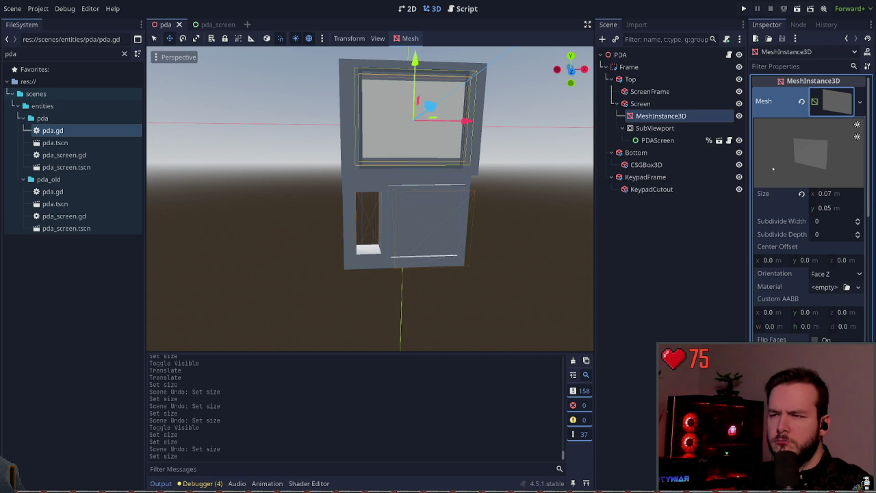
click(845, 209)
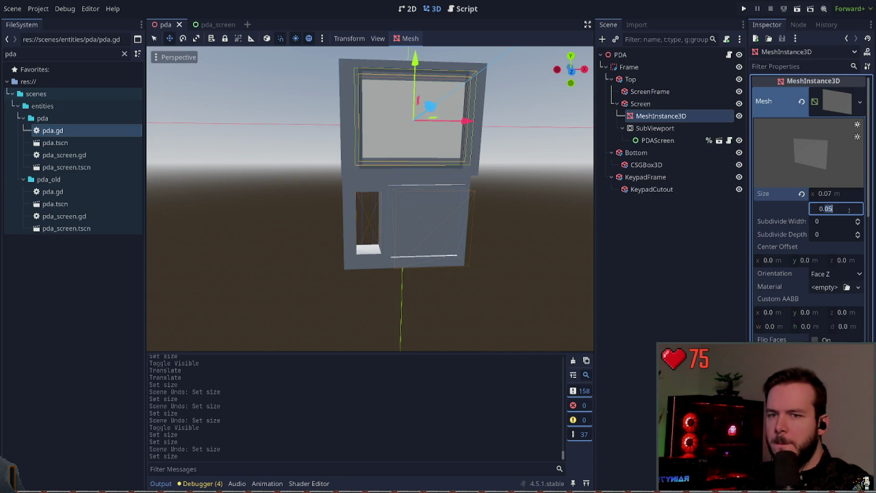
key(BackSpace)
text(7)
key(Return)
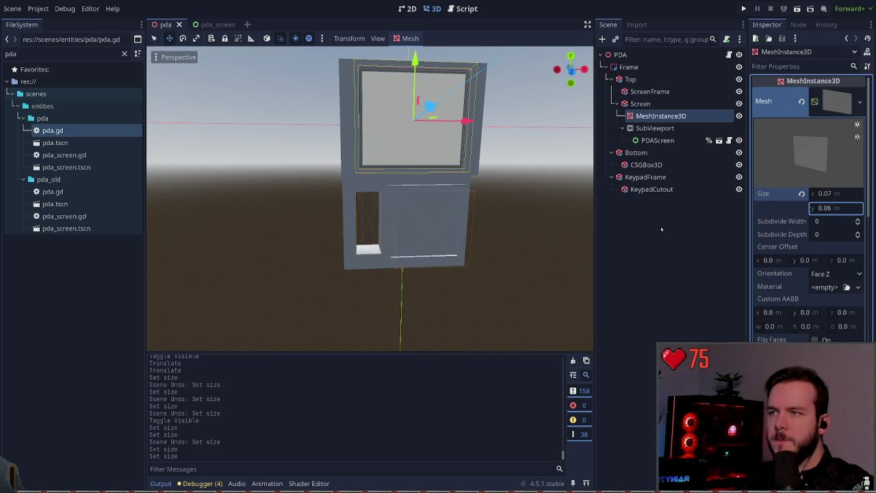
click(662, 227)
key(ctrl+s)
Move MeshInstance3D under Top with SubViewport as its child, delete Screen, and save.
click(662, 106)
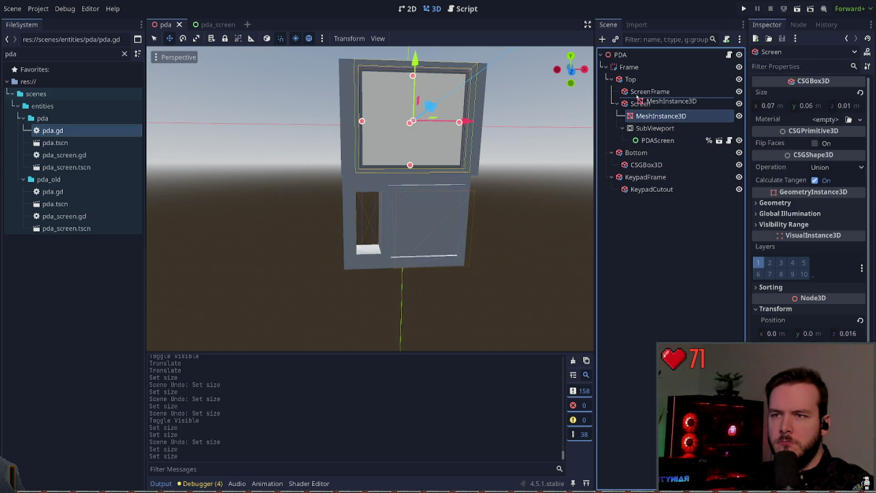
drag(661, 116, 658, 97)
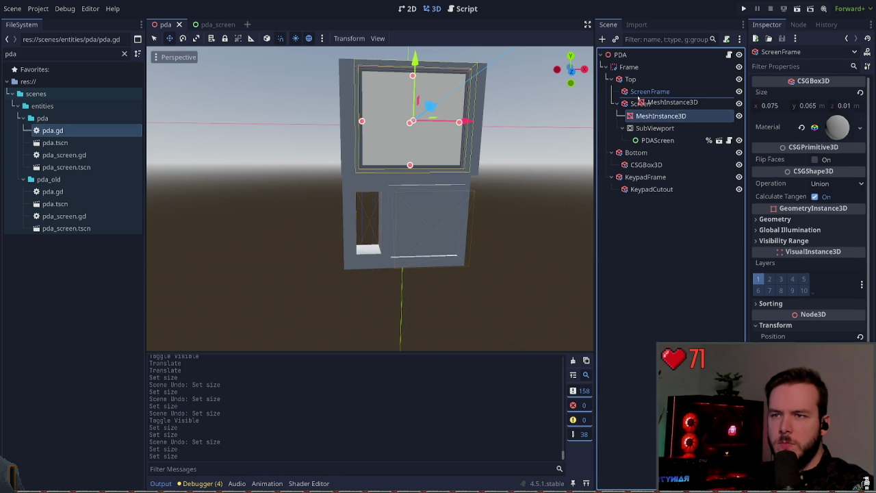
click(654, 128)
click(654, 104)
drag(655, 128, 650, 108)
click(656, 139)
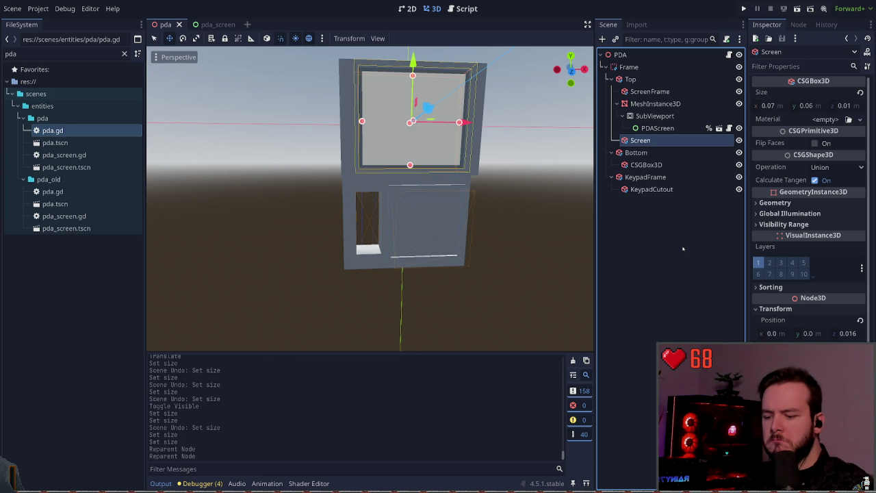
key(Delete)
key(ctrl+s)
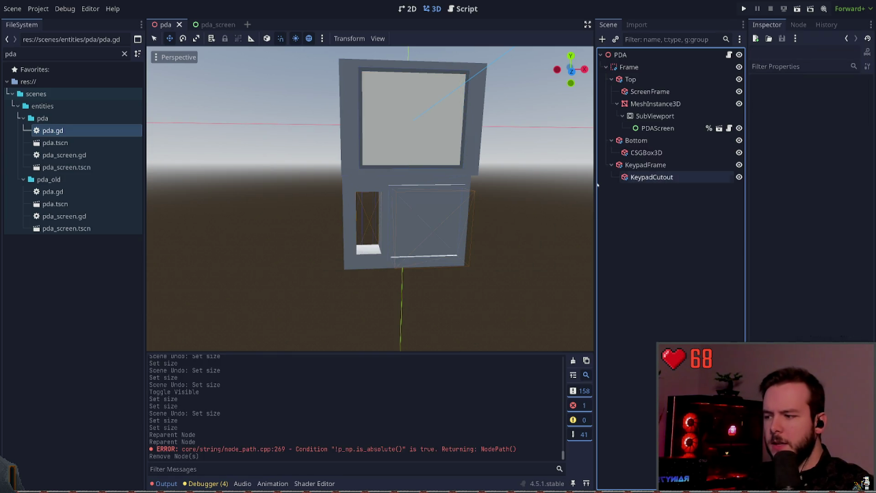
click(655, 103)
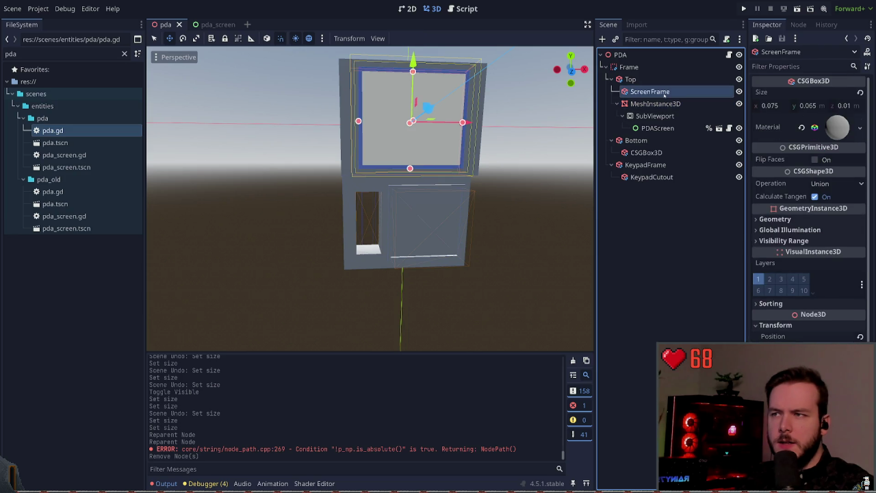
click(641, 230)
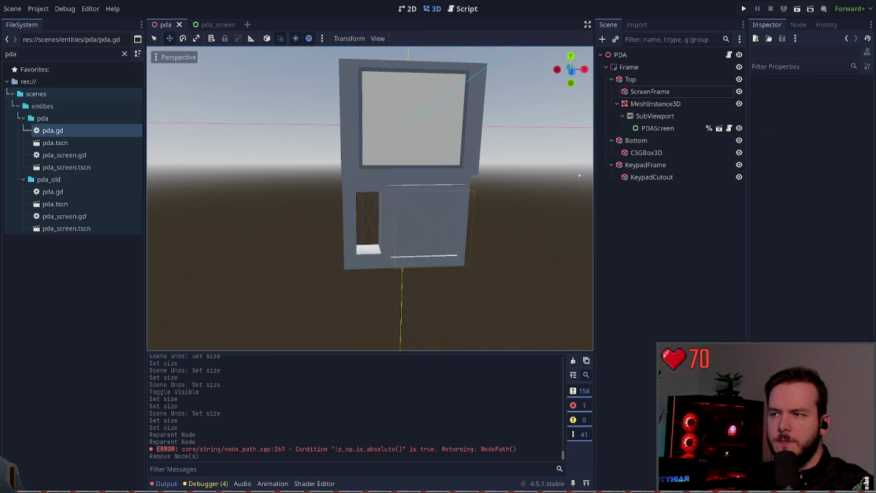
click(655, 104)
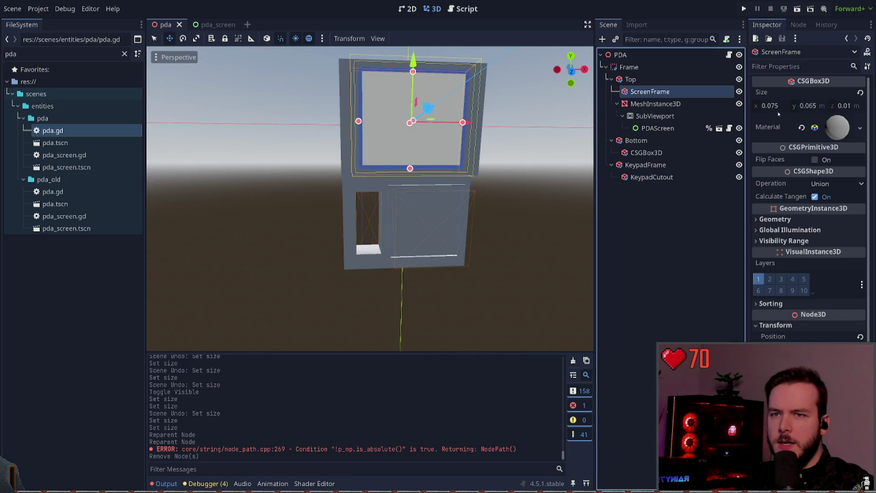
click(680, 103)
click(631, 78)
click(655, 104)
click(834, 102)
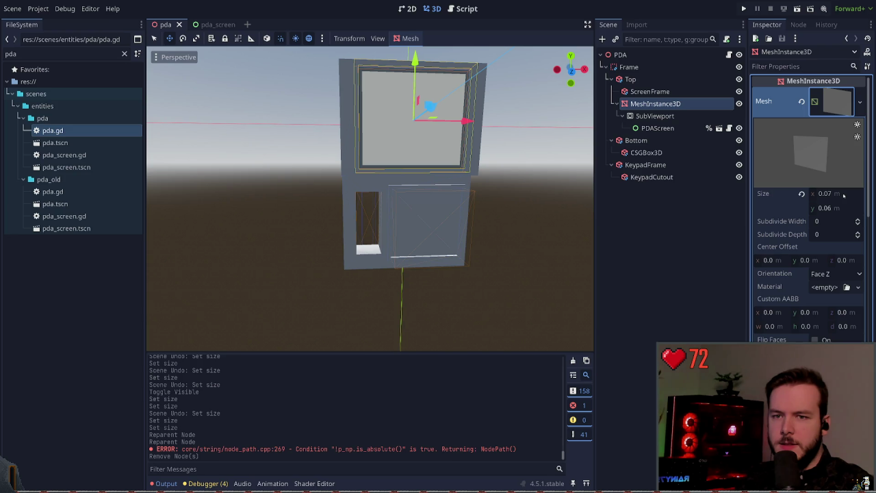
click(832, 109)
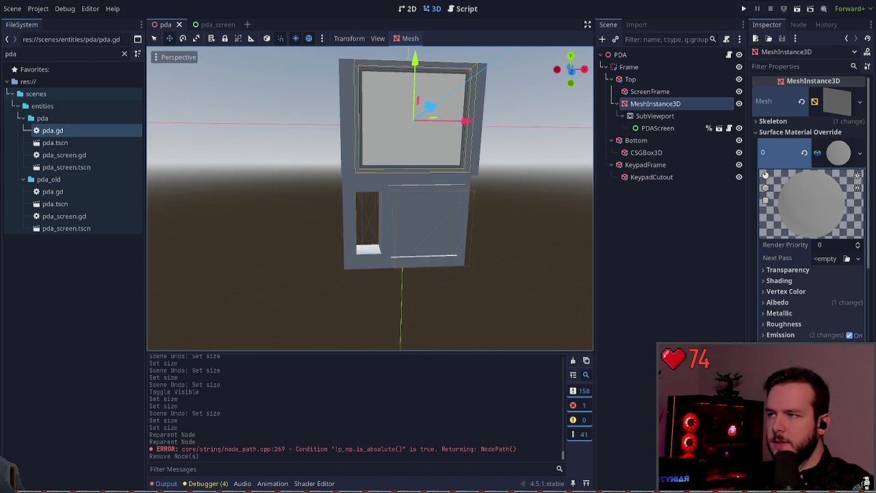
click(538, 191)
click(651, 103)
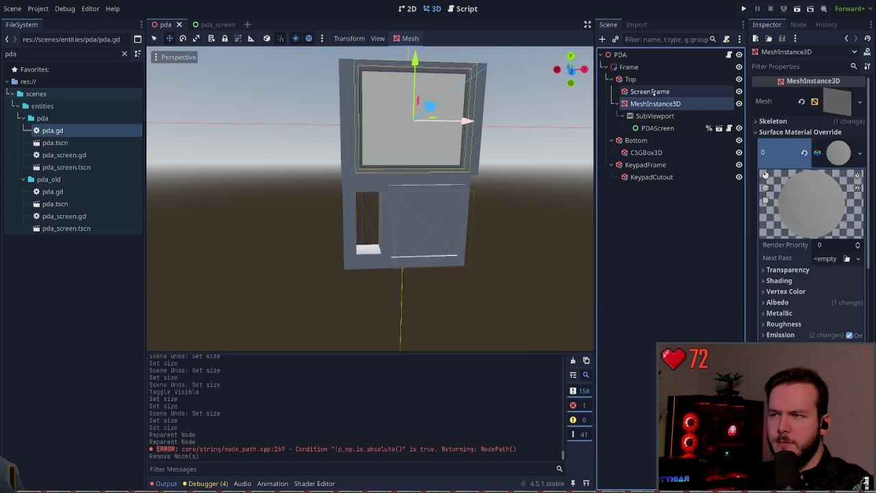
click(669, 91)
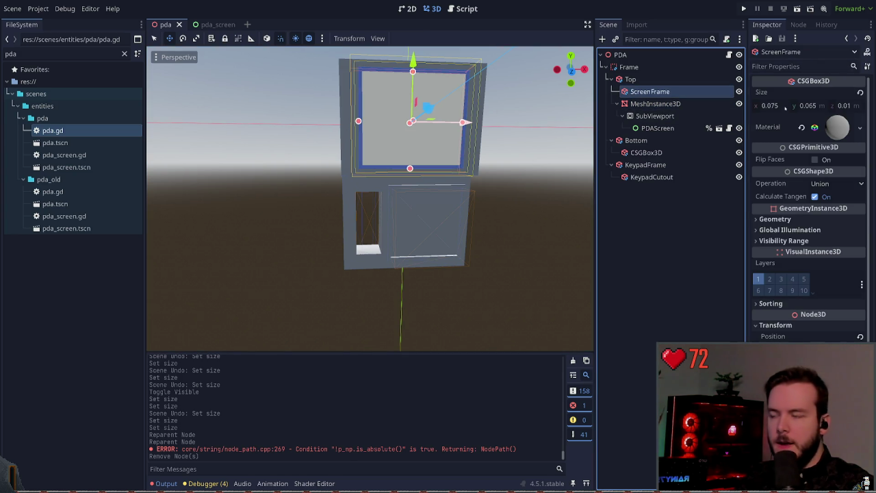
click(774, 106)
Set the ScreenFrame width to 0.06 m.
text(1)
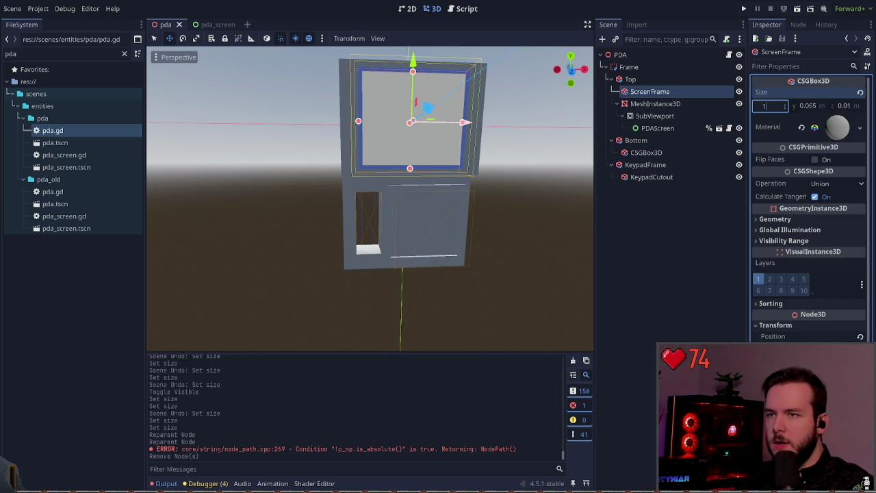
text(0.1)
key(Return)
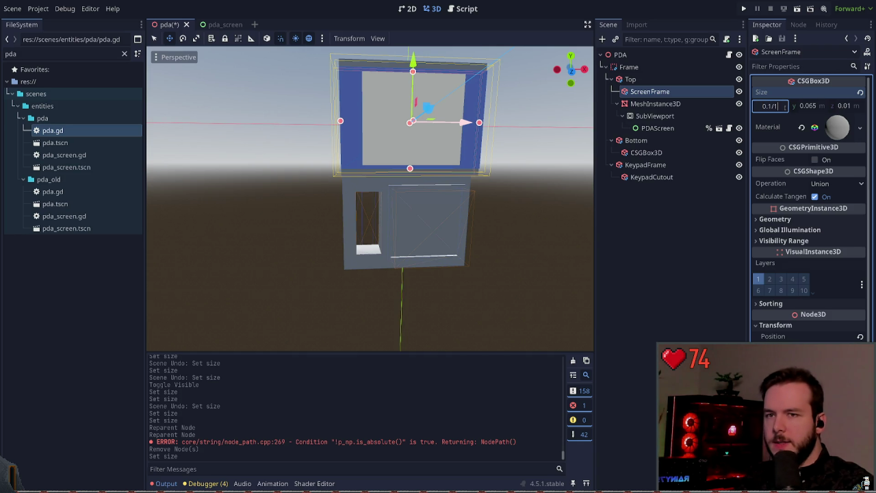
key(Return)
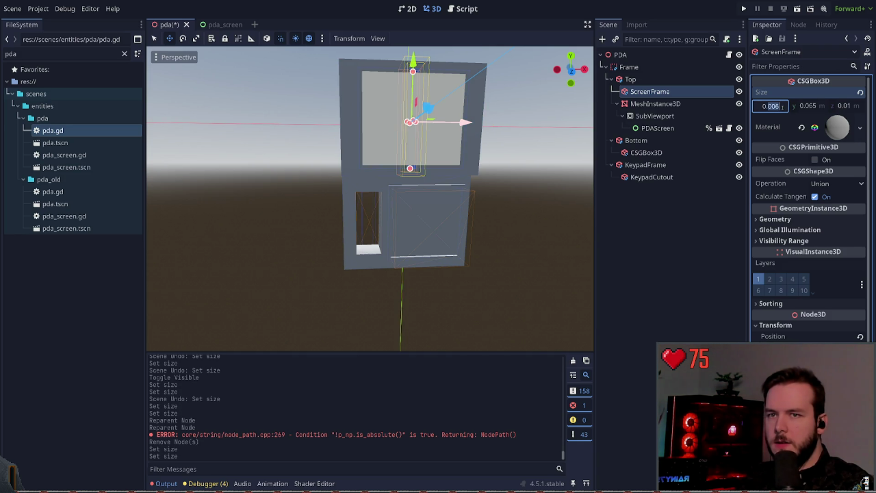
text(4)
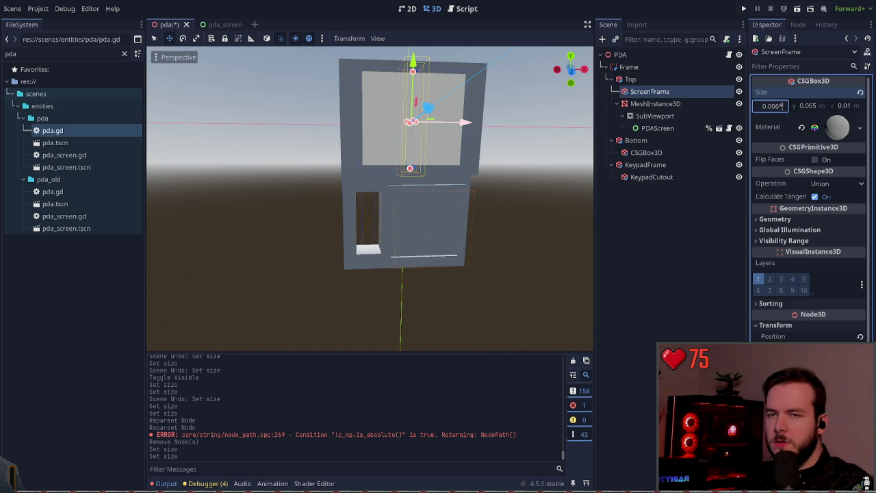
key(Return)
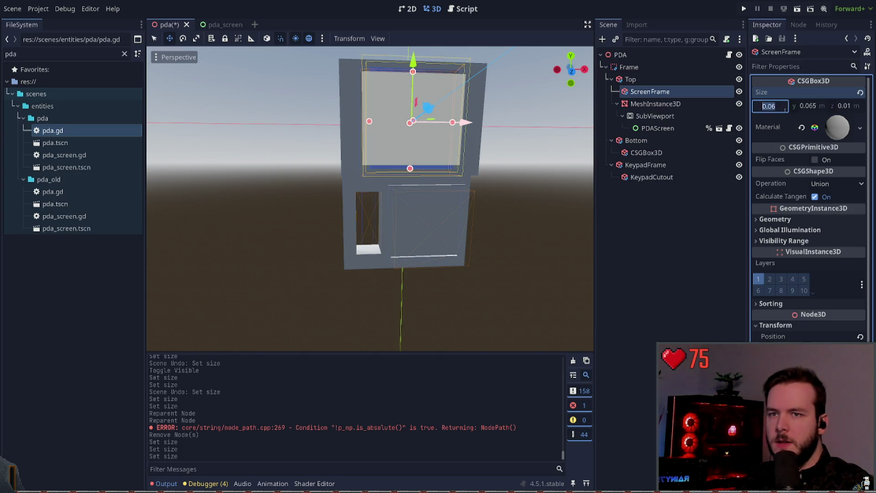
Set the ScreenFrame height to 0.11 m and zoom the viewport to check it.
click(823, 106)
text(1/9)
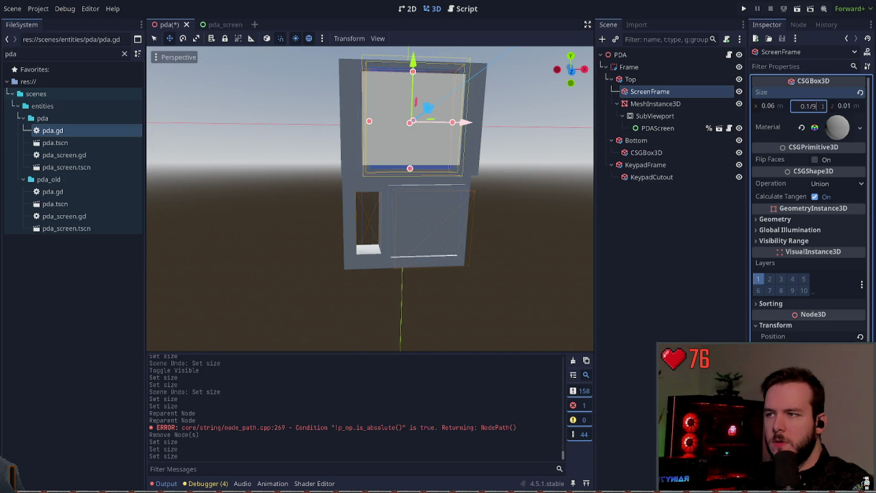
key(Return)
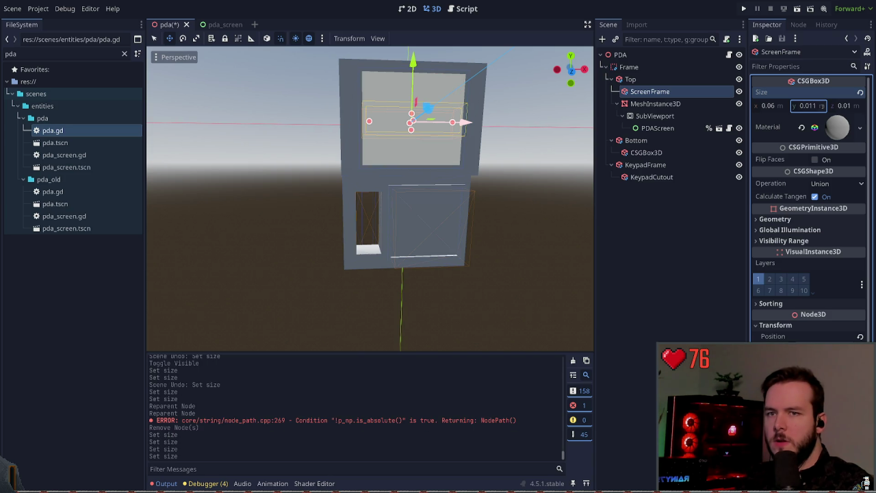
click(821, 107)
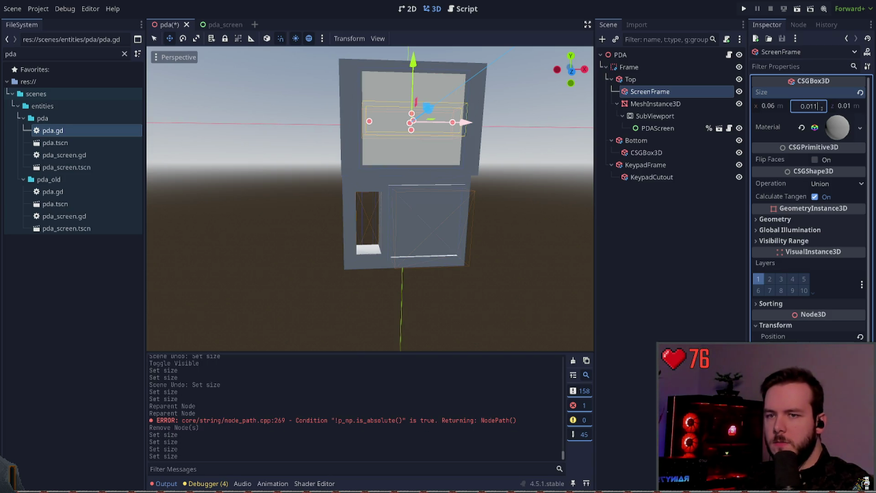
text(*10)
key(Return)
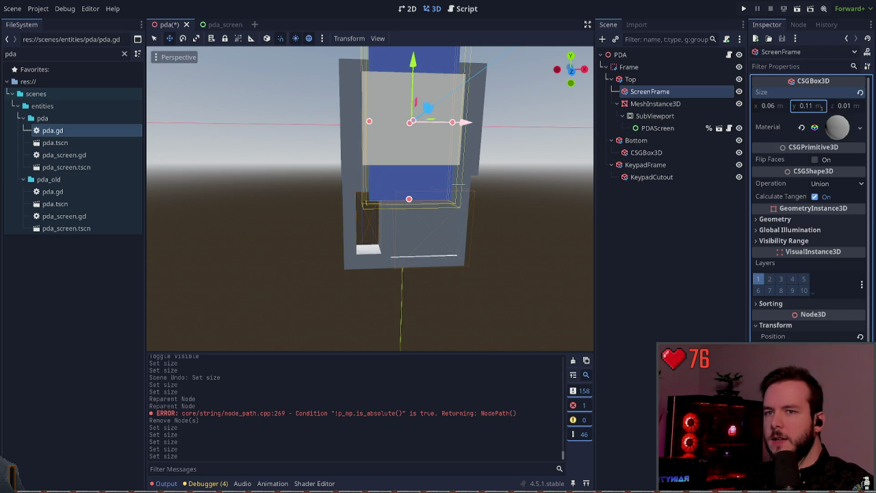
scroll(523, 177, down, 3)
scroll(523, 177, up, 2)
scroll(523, 175, down, 2)
scroll(524, 171, up, 2)
scroll(523, 169, down, 2)
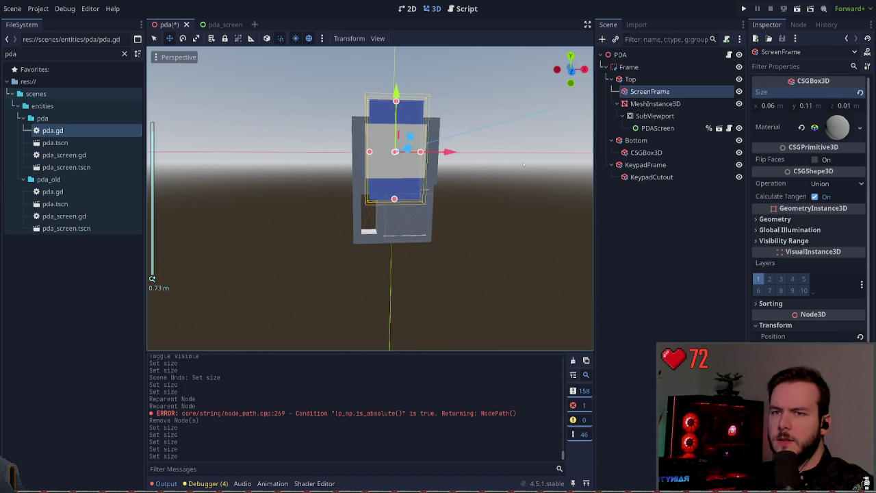
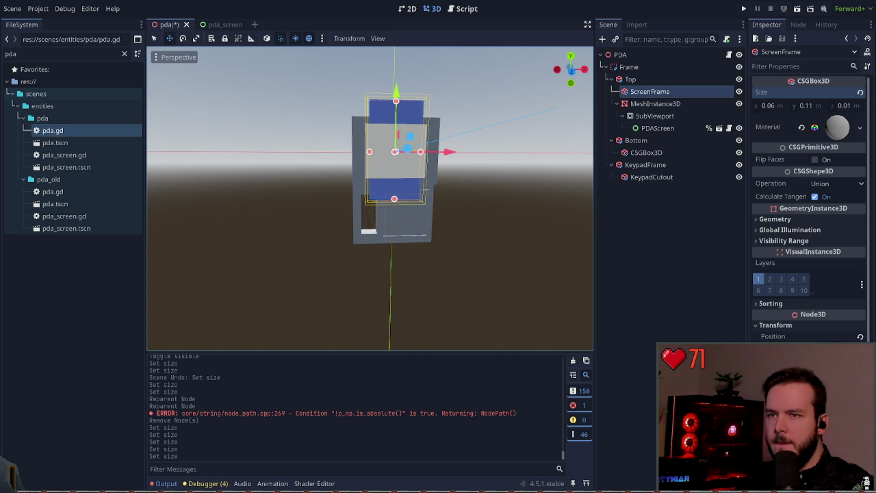
Enter ScreenFrame's box size as 1.0/16 and 1.0/9 (0.063 and 0.111) in the Inspector.
click(671, 205)
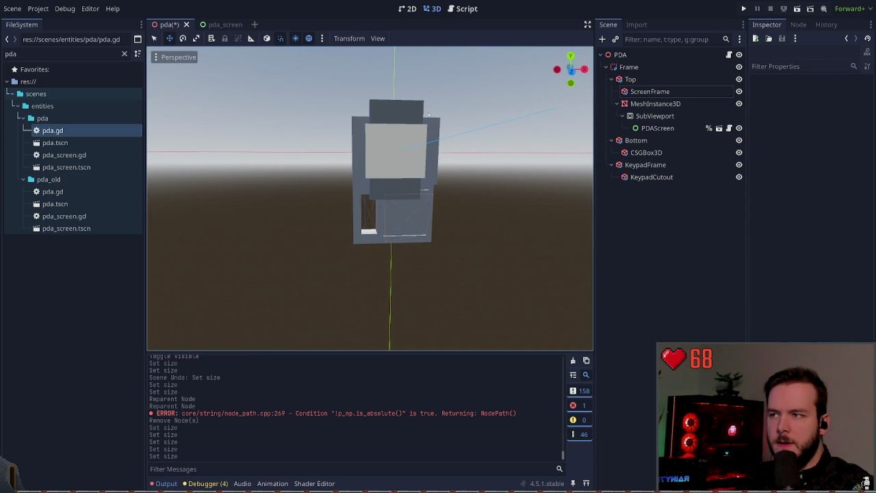
click(649, 92)
click(649, 92)
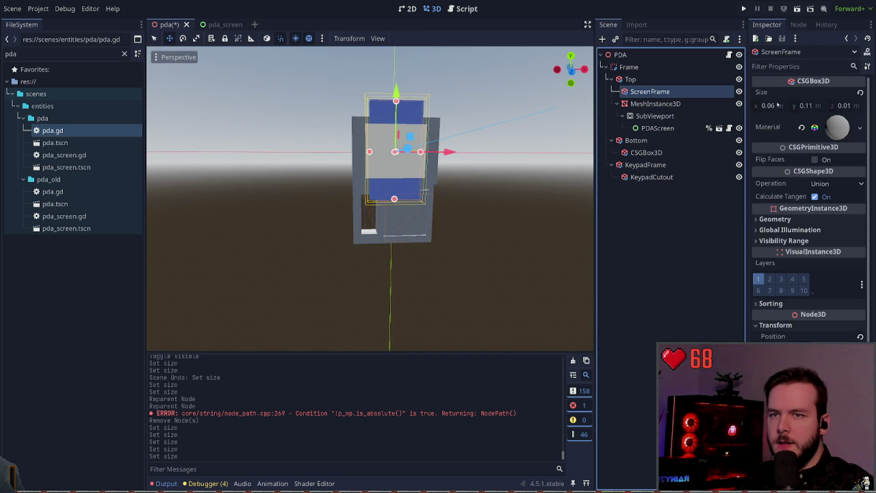
click(768, 106)
text(1.0)
key(Return)
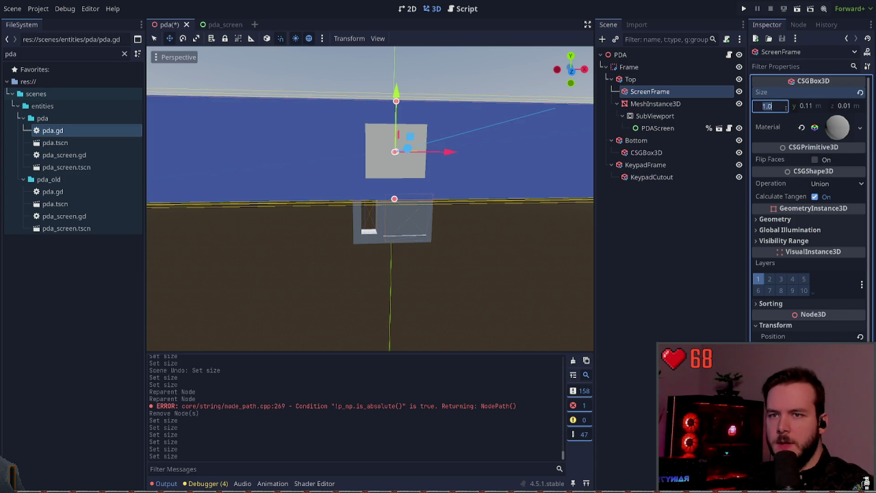
text(0.063)
key(Return)
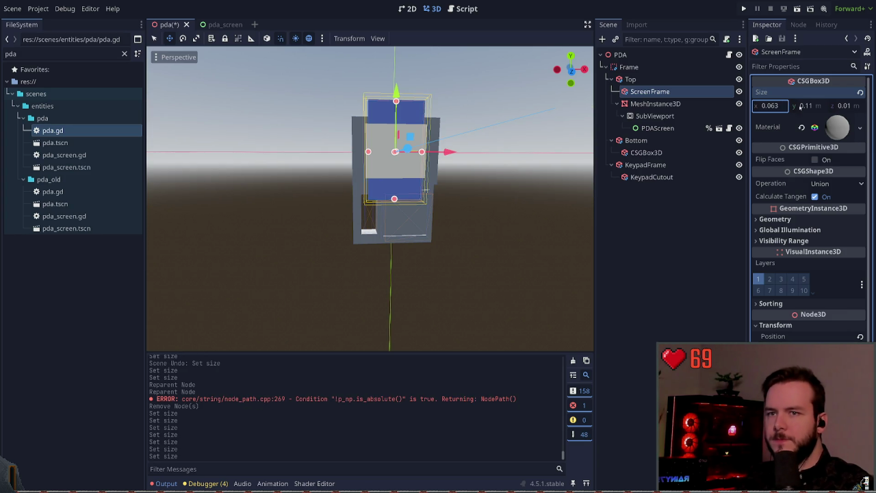
key(Tab)
text(.0)
key(Return)
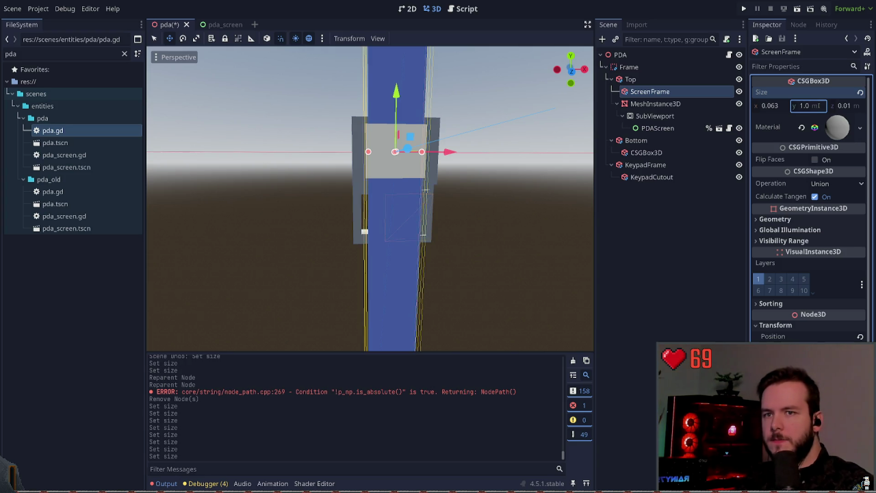
text(9)
key(Return)
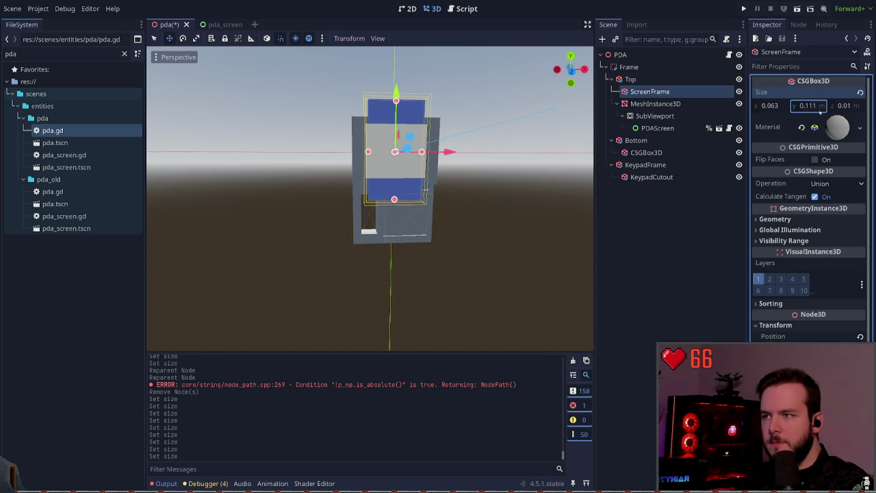
Swap the values so ScreenFrame is 0.111 wide and 0.063 tall, then save the scene.
click(775, 107)
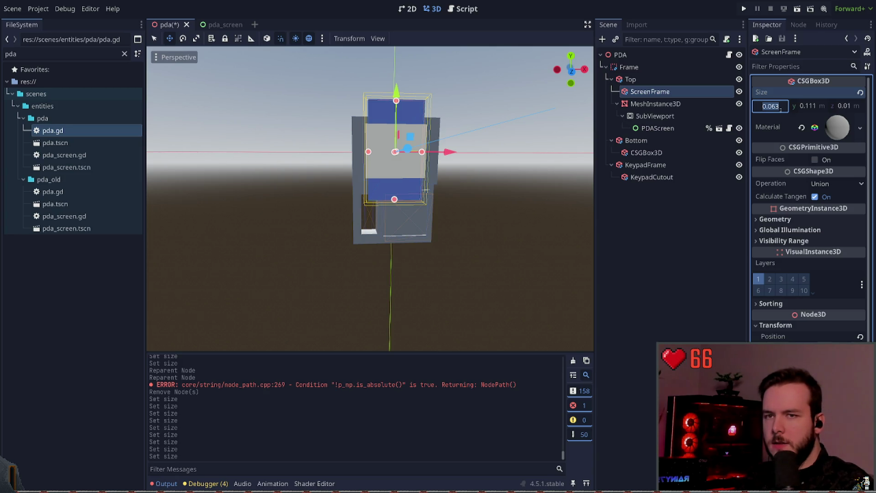
drag(800, 108, 787, 108)
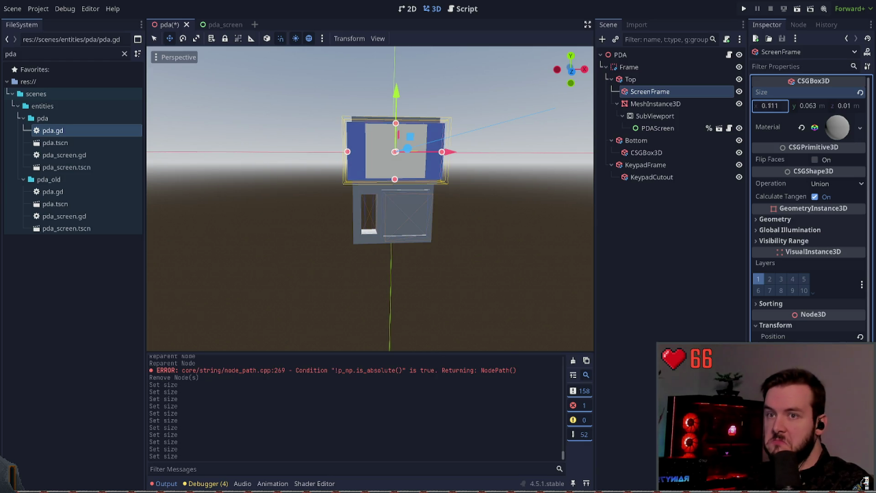
click(460, 151)
key(ctrl+s)
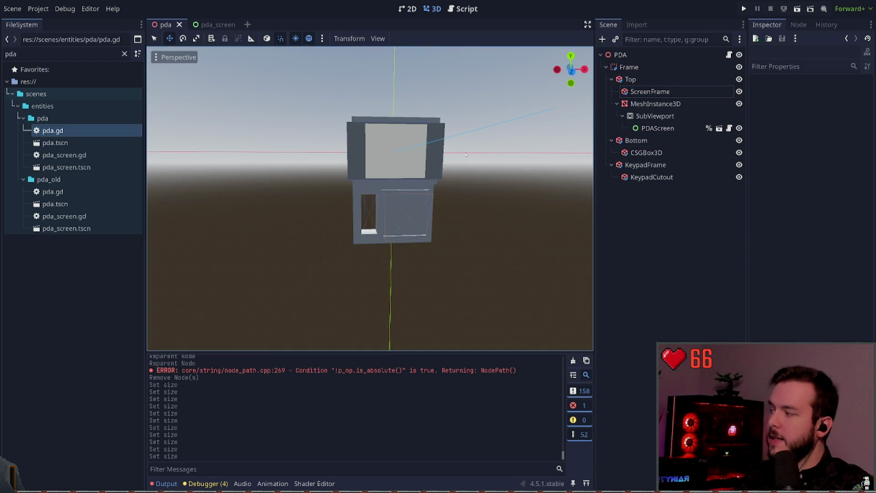
Tilt the view and compare the ScreenFrame box against the PDA screen mesh.
click(650, 91)
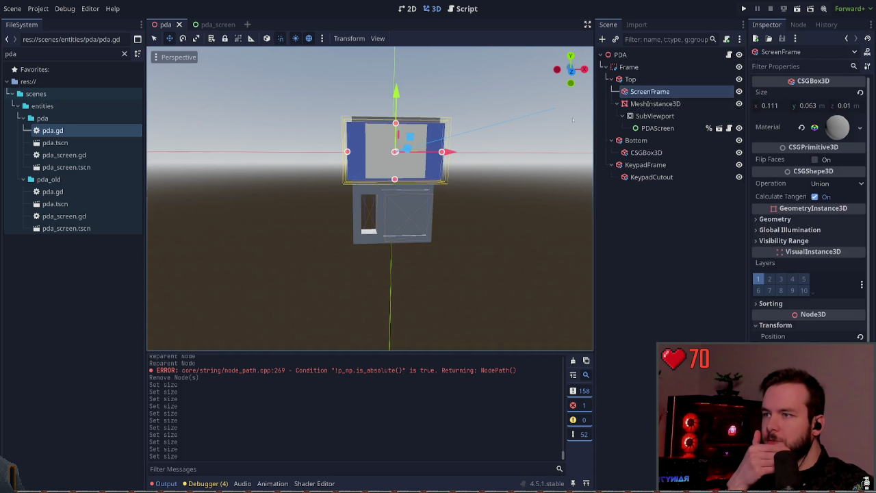
click(534, 170)
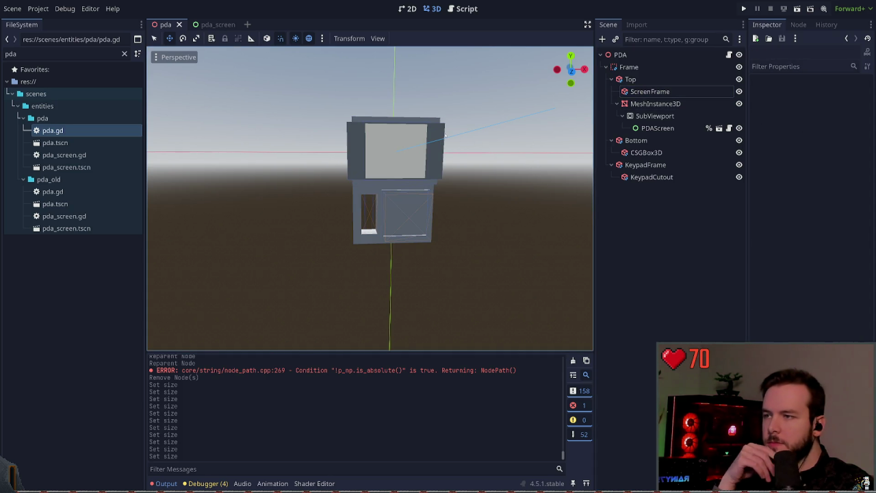
mouse_move(445, 135)
mouse_down()
mouse_move(445, 110)
mouse_move(438, 137)
mouse_move(452, 130)
mouse_move(628, 203)
mouse_up()
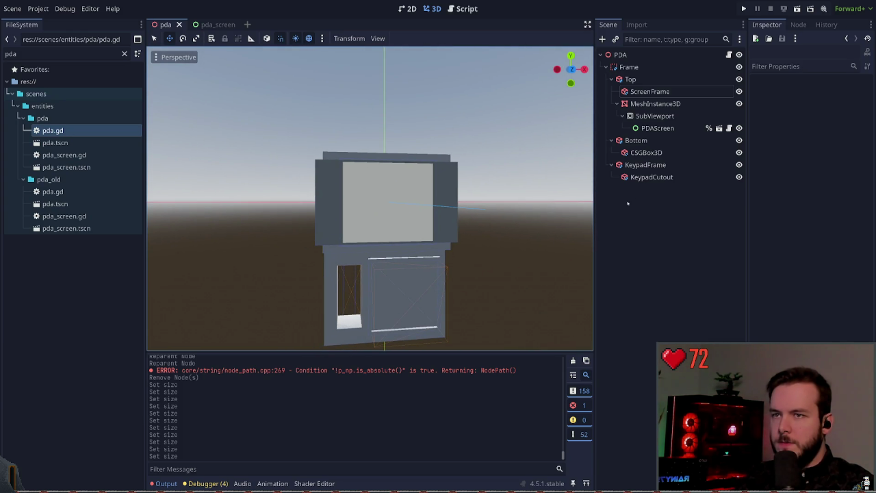
click(650, 91)
click(656, 103)
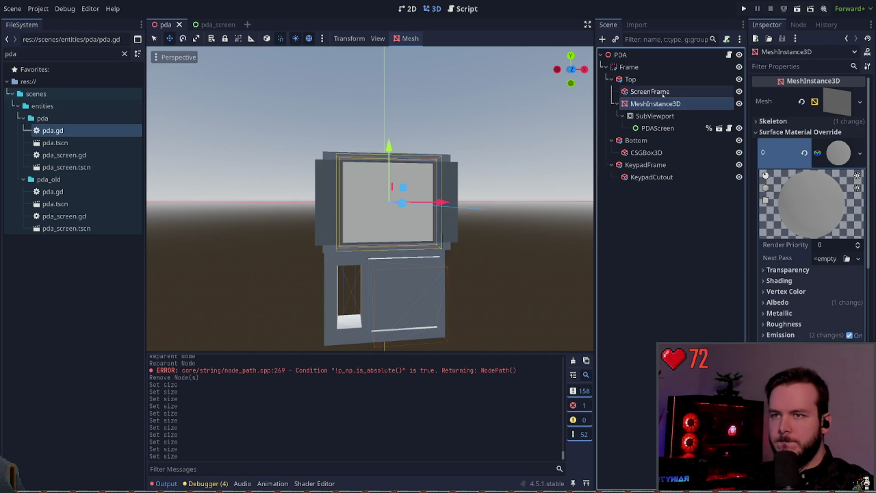
click(657, 91)
click(650, 91)
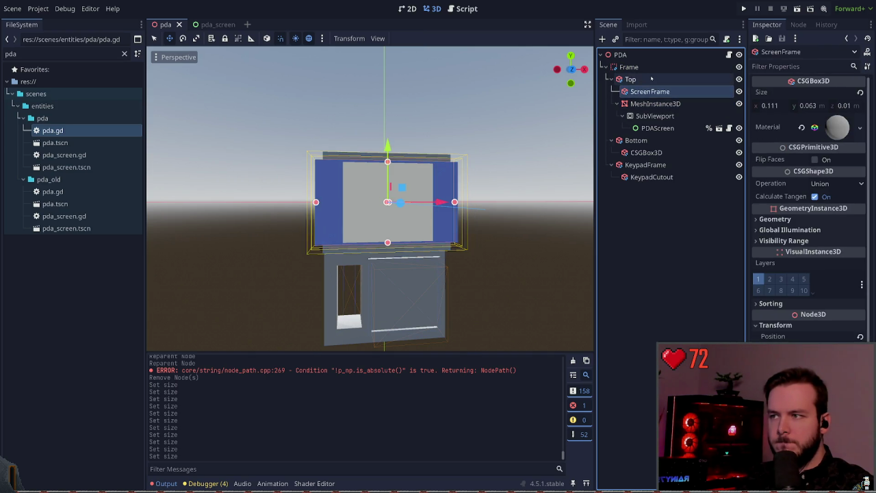
click(688, 231)
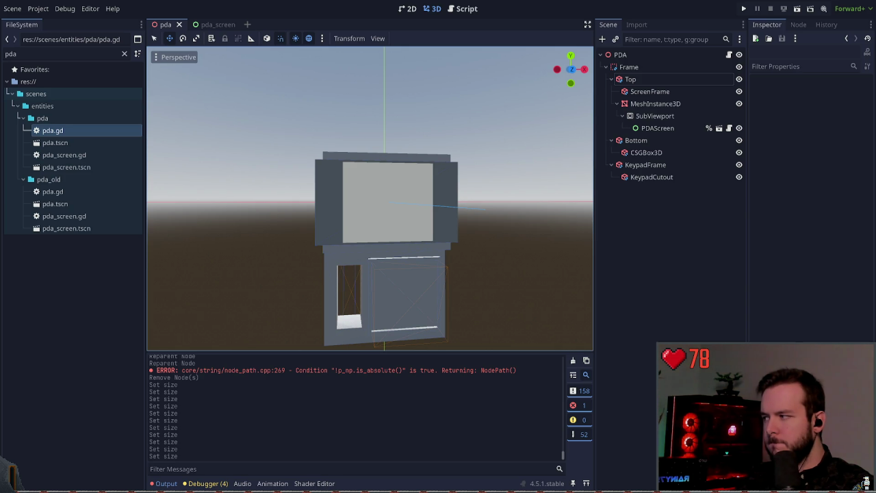
click(656, 116)
click(660, 230)
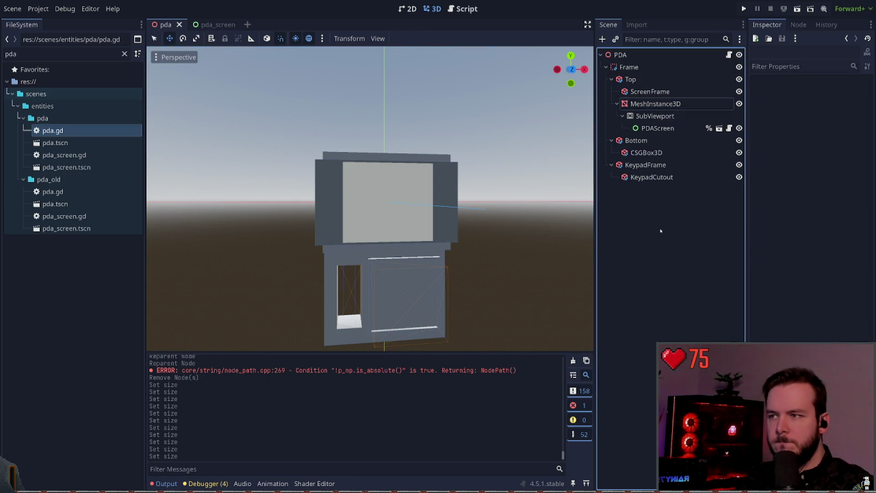
Add 0.01 to ScreenFrame's size, making it 0.121 wide by 0.073 tall.
click(651, 91)
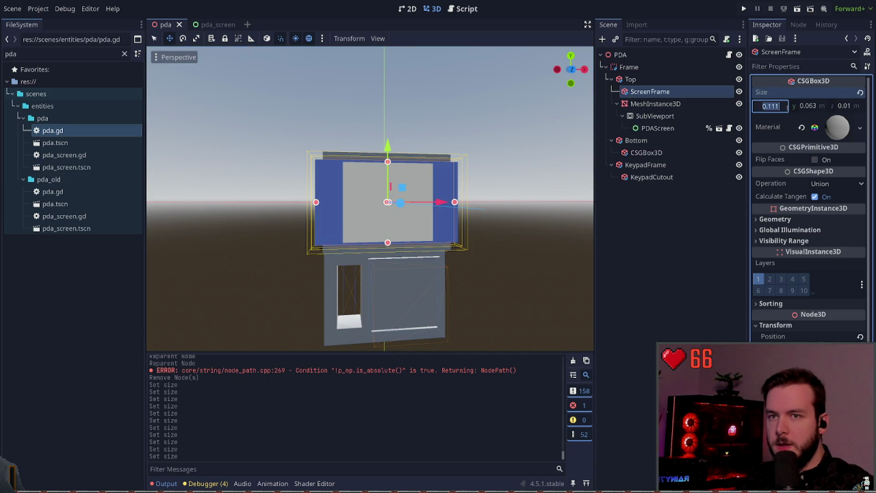
text(+)
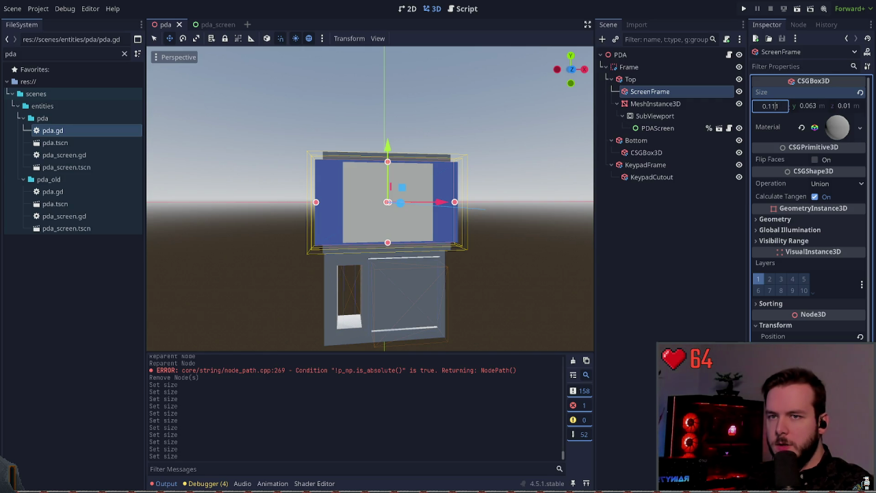
key(Return)
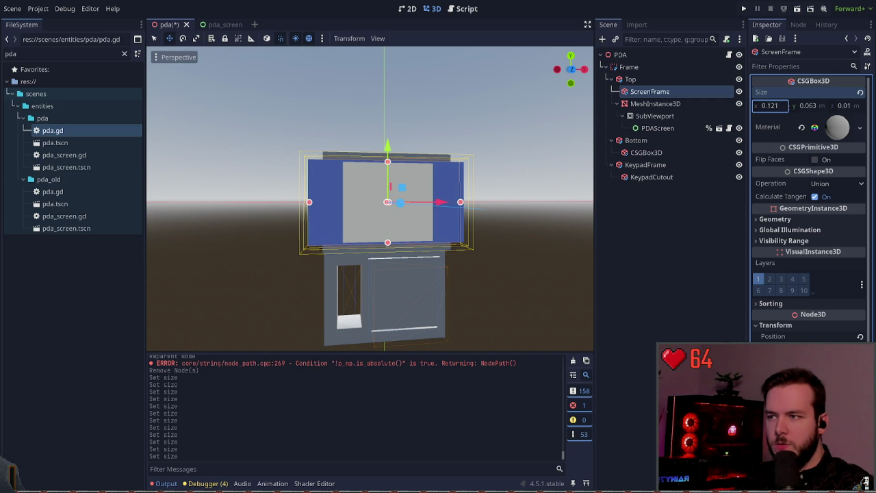
key(Tab)
key(End)
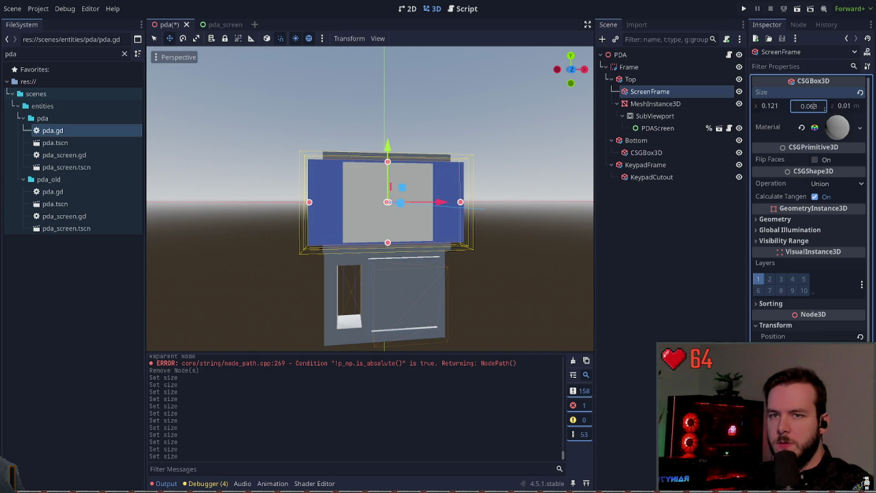
text(0.073)
key(Return)
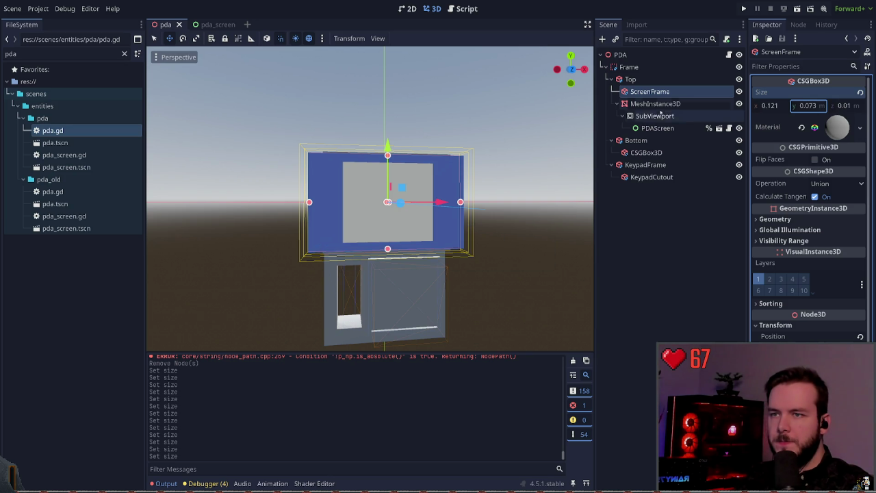
click(656, 104)
click(836, 102)
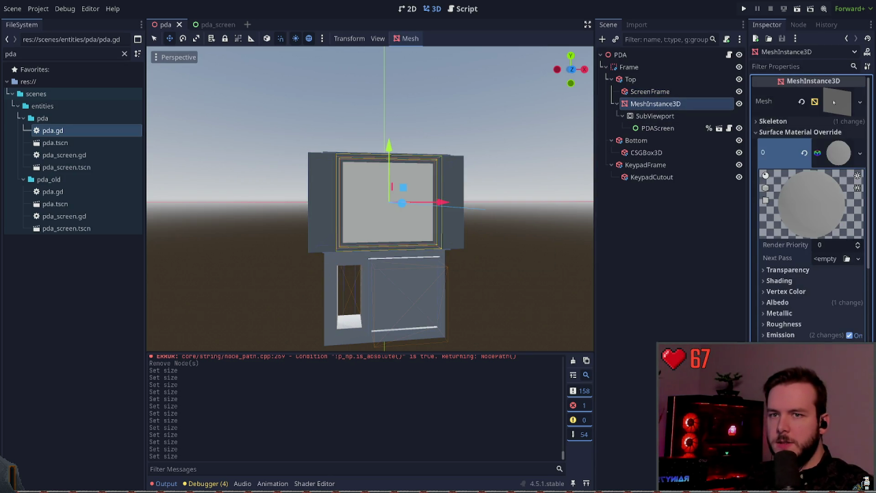
Set the screen mesh's size to 0.111 wide by 0.063 tall.
click(845, 193)
key(BackSpace)
text(0.063)
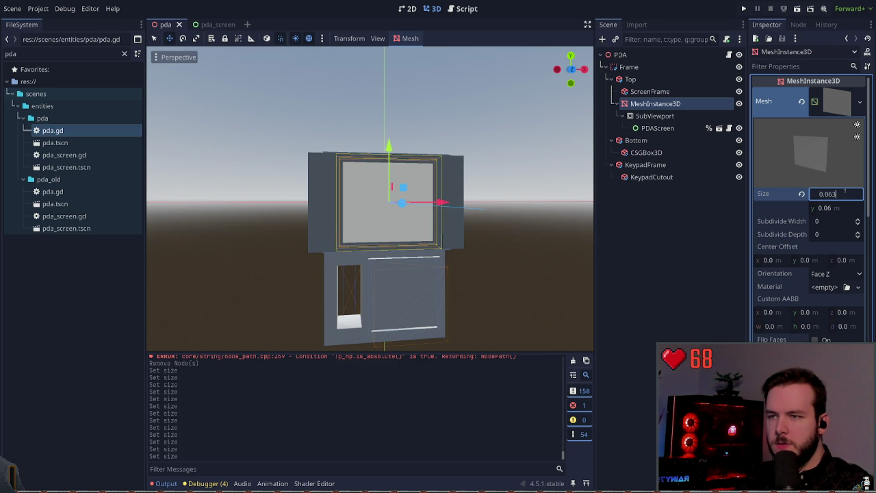
key(Return)
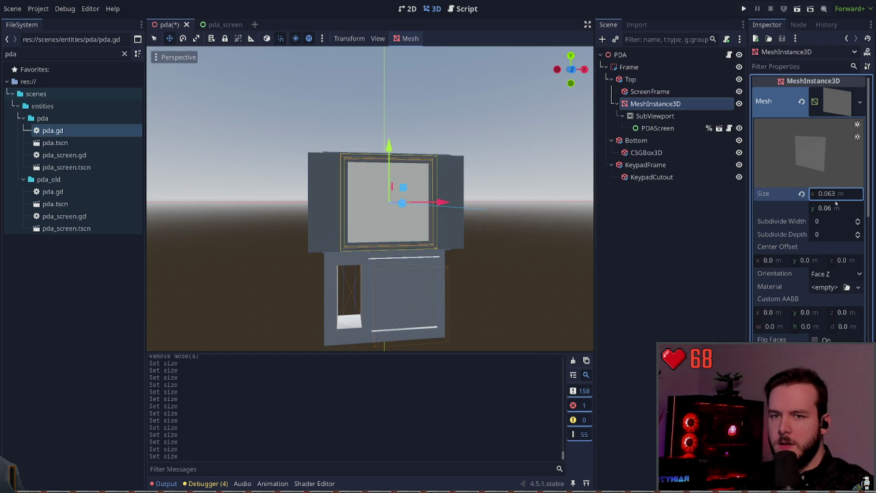
click(842, 198)
key(ctrl+c)
key(Tab)
key(ctrl+v)
key(Tab)
text(0.)
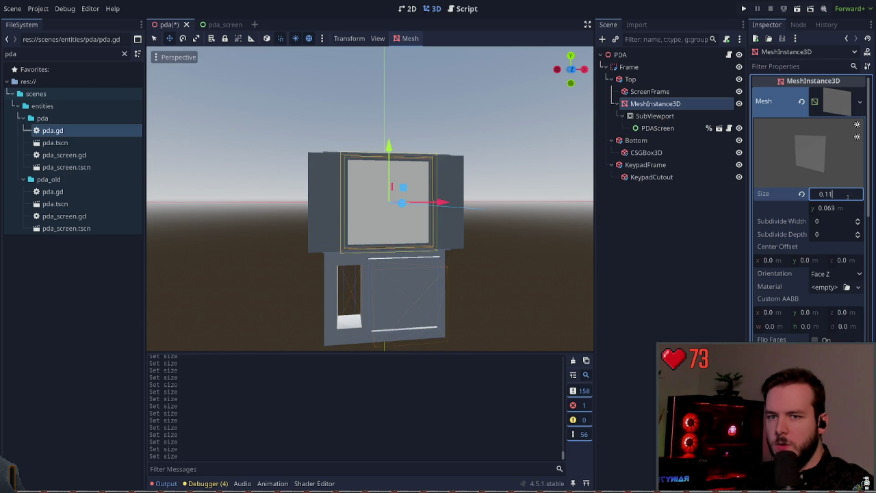
key(Return)
Save the pda scene with the resized screen quad.
click(586, 200)
key(ctrl+s)
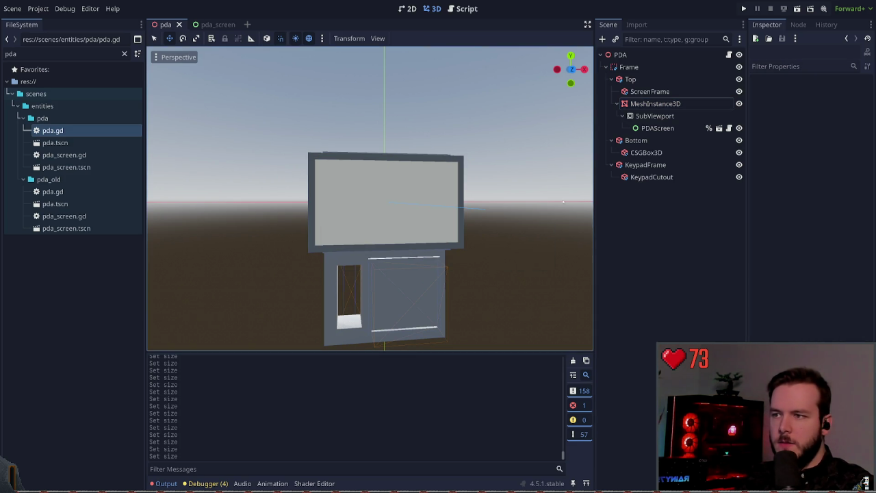
click(649, 91)
key(Up)
key(Up)
Raise the Top frame slightly along the Y axis, redoing the move after an undo.
drag(384, 145, 384, 134)
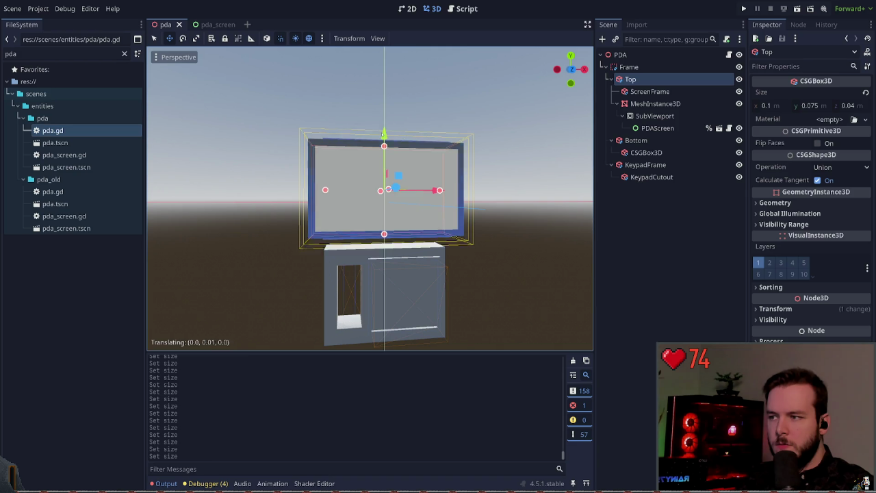
click(655, 103)
key(ctrl+z)
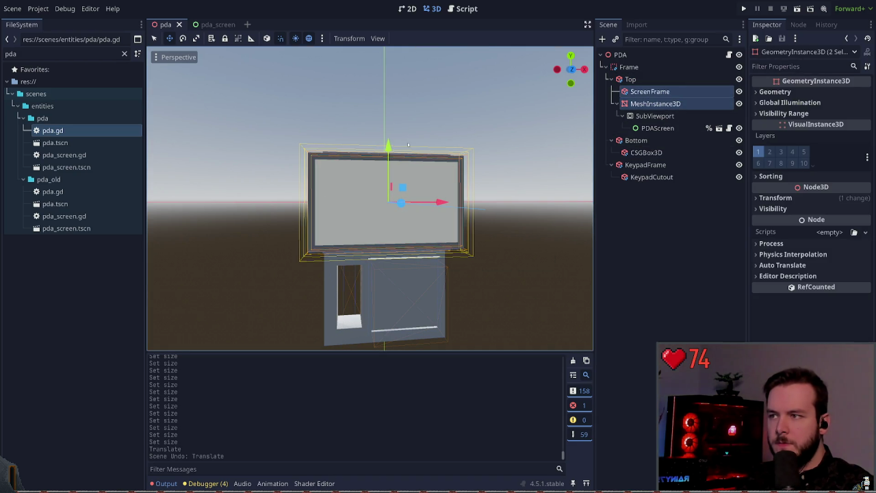
drag(387, 146, 387, 141)
click(543, 166)
mouse_move(369, 199)
mouse_down()
mouse_move(439, 198)
mouse_move(370, 198)
mouse_up()
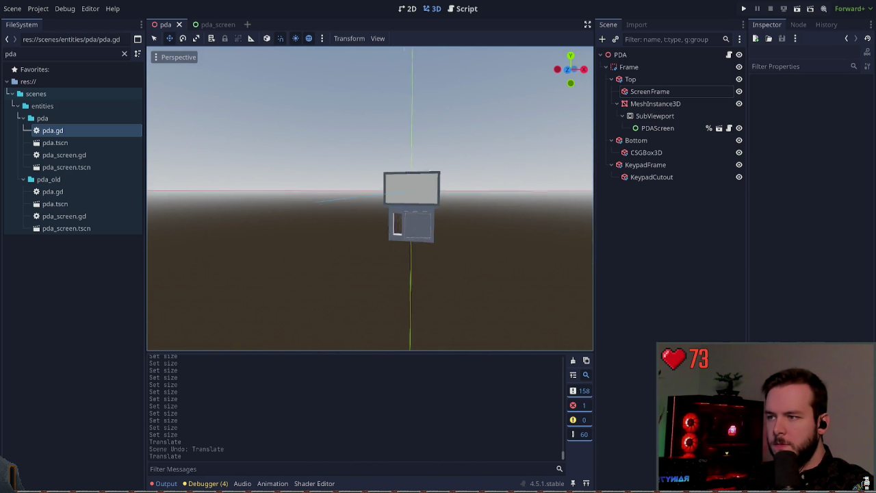
scroll(370, 199, up, 5)
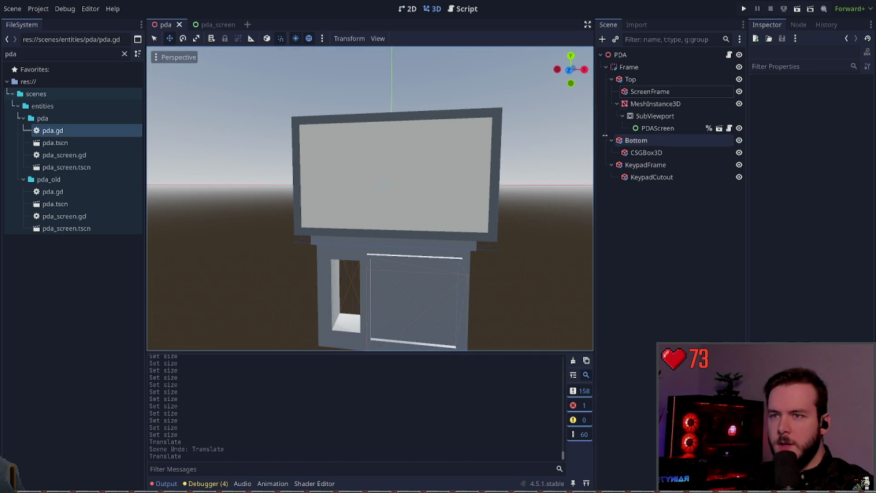
click(688, 79)
click(689, 104)
key(Up)
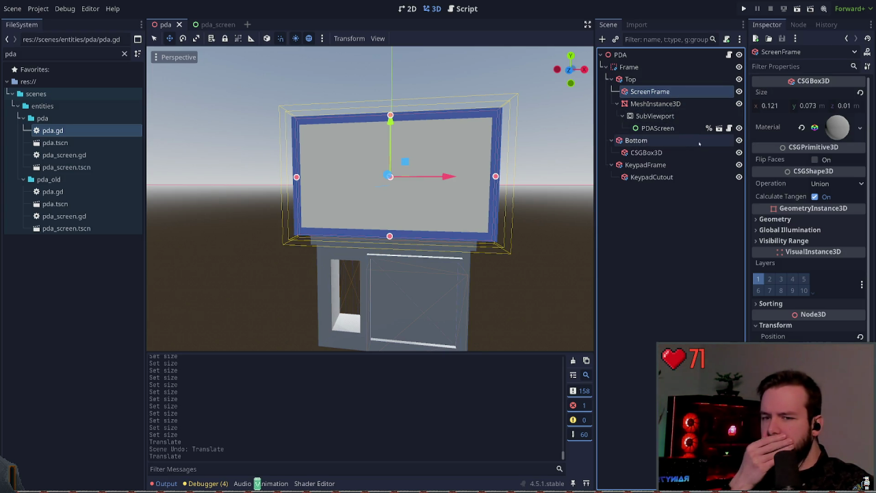
Try a 90% ScreenFrame width, then undo it and reselect ScreenFrame alone.
click(771, 106)
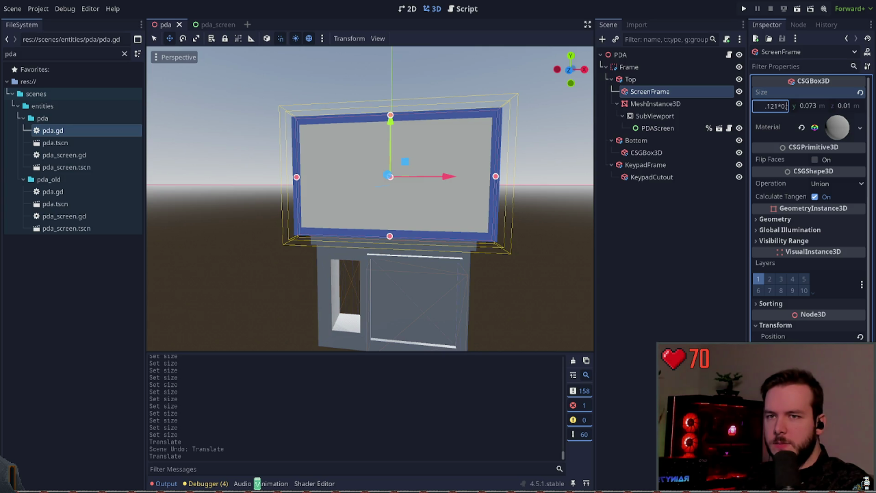
key(Return)
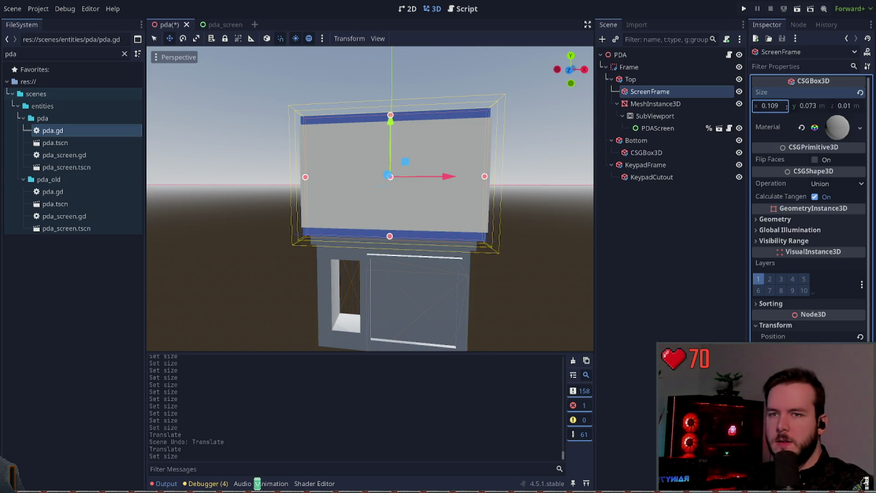
key(ctrl+z)
ctrl+click(655, 104)
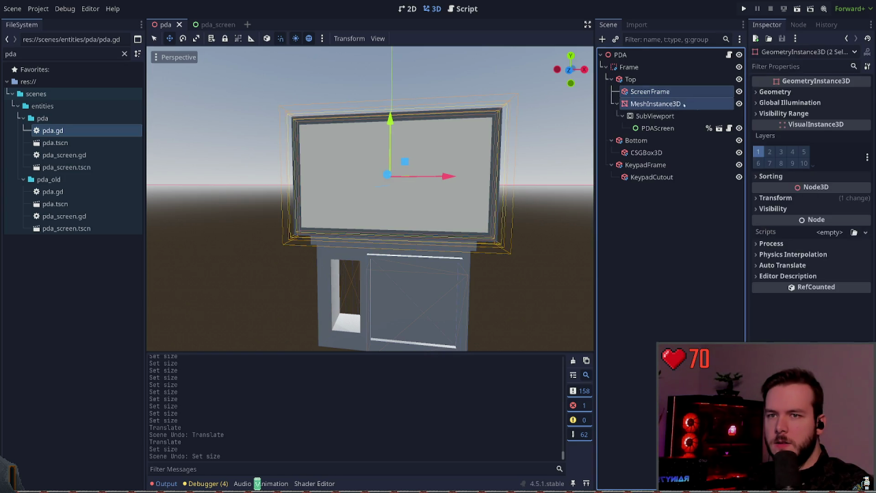
click(773, 92)
click(649, 91)
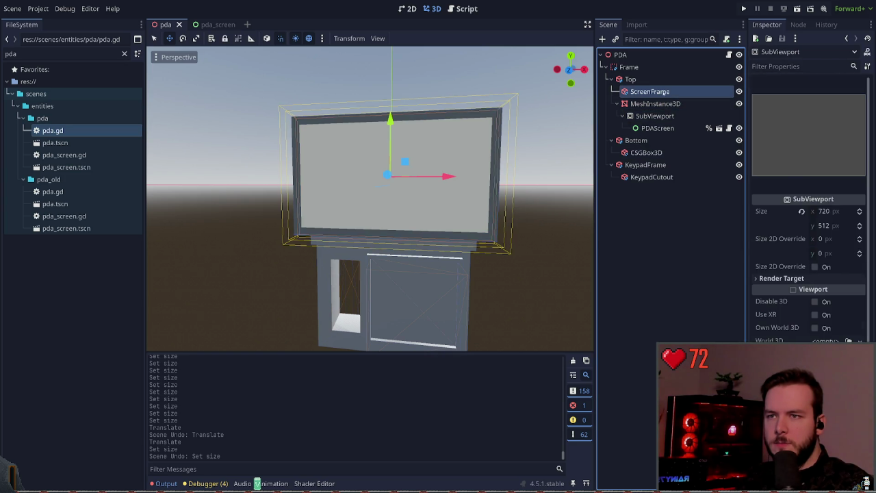
Shrink ScreenFrame to 0.115 by 0.069 (95% of 0.121 and 0.073) and save.
click(772, 105)
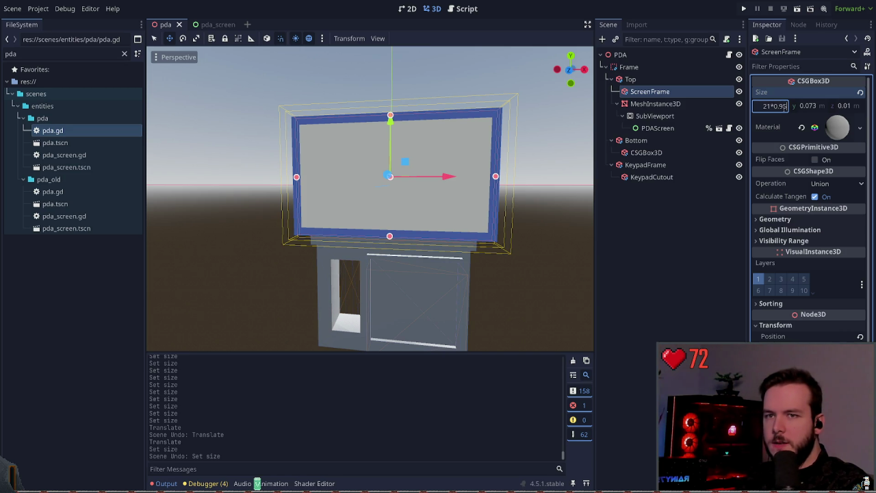
key(Return)
click(821, 105)
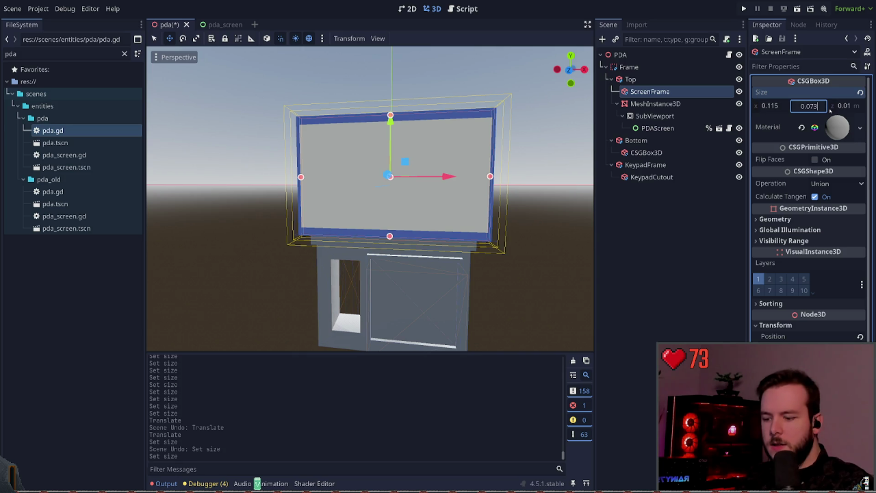
key(Return)
key(ctrl+s)
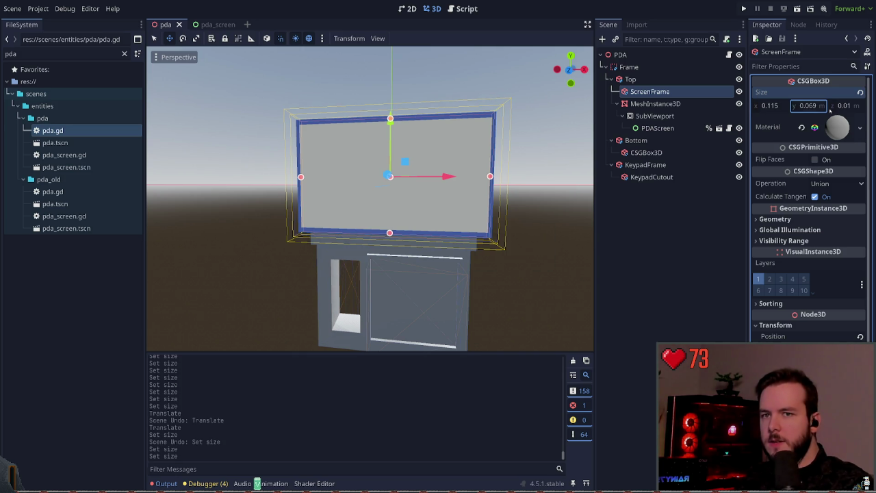
click(656, 103)
click(847, 195)
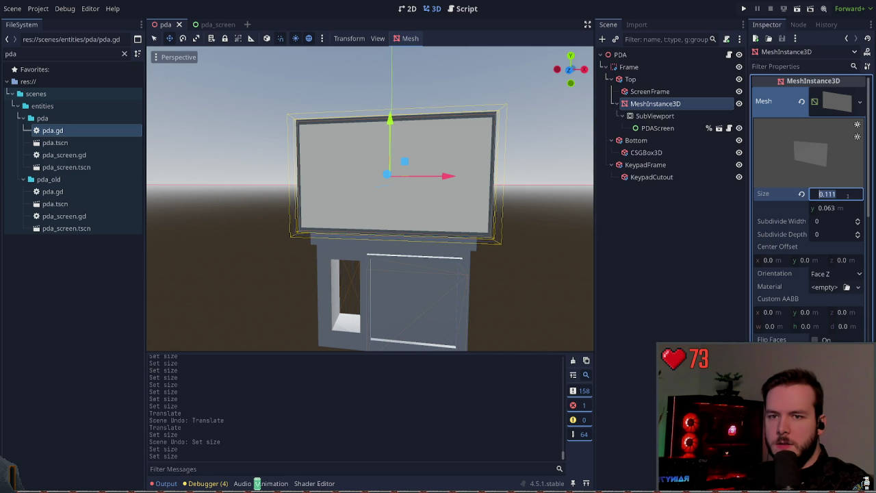
Scale the screen mesh by 0.95 to 0.105 by 0.06 and save the pda scene.
text(*0.95)
key(Return)
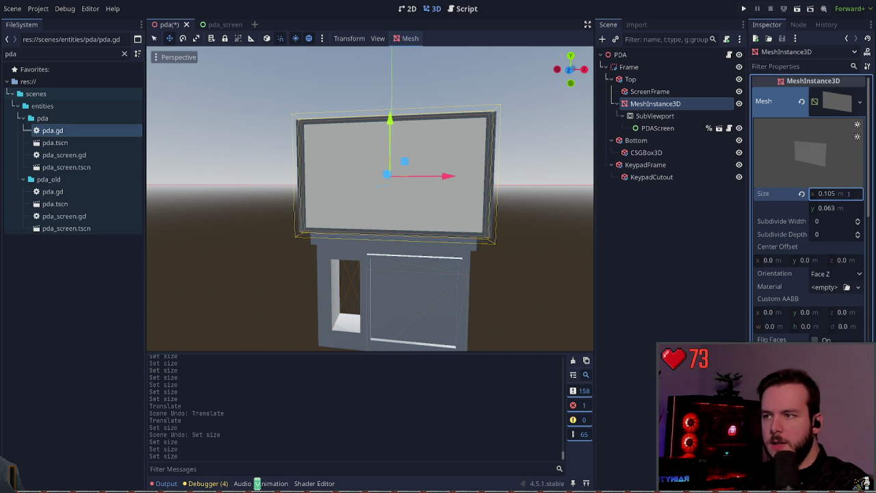
click(838, 209)
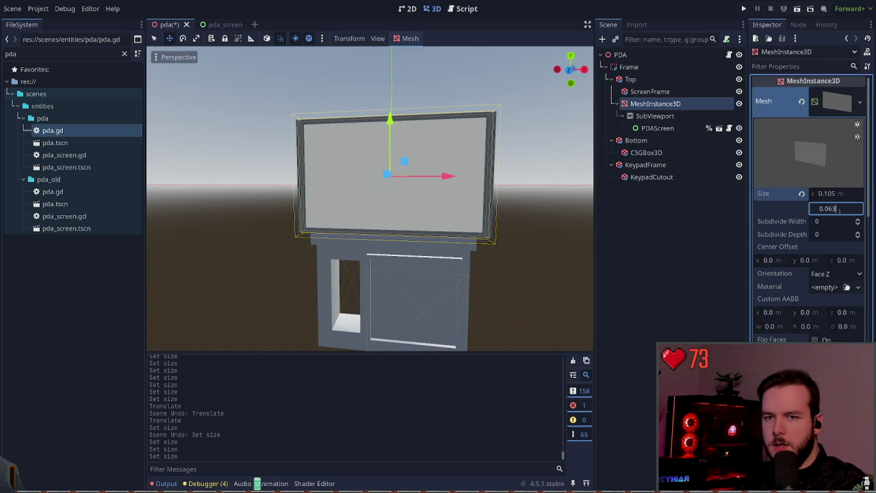
text(*0.95)
key(Return)
key(ctrl+s)
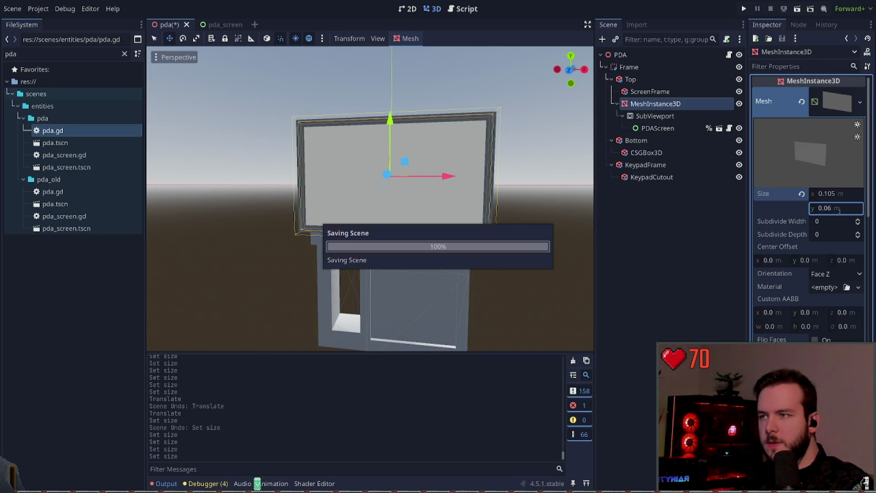
click(534, 241)
key(ctrl+s)
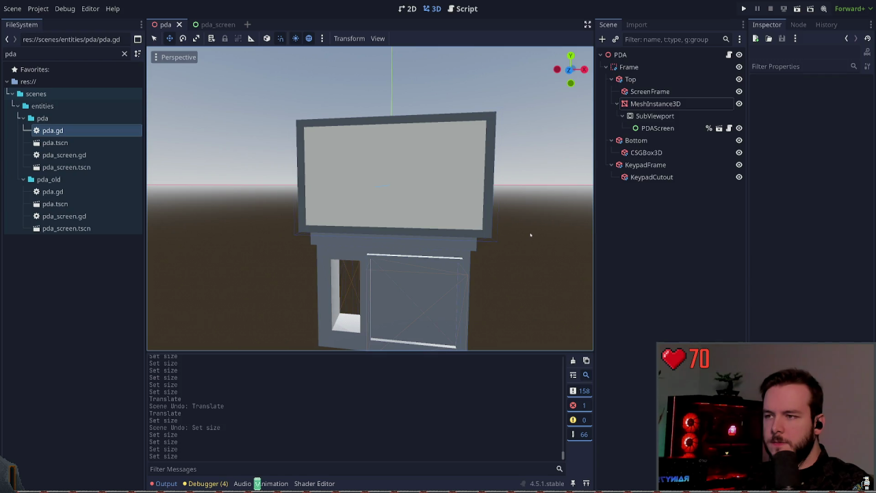
click(655, 104)
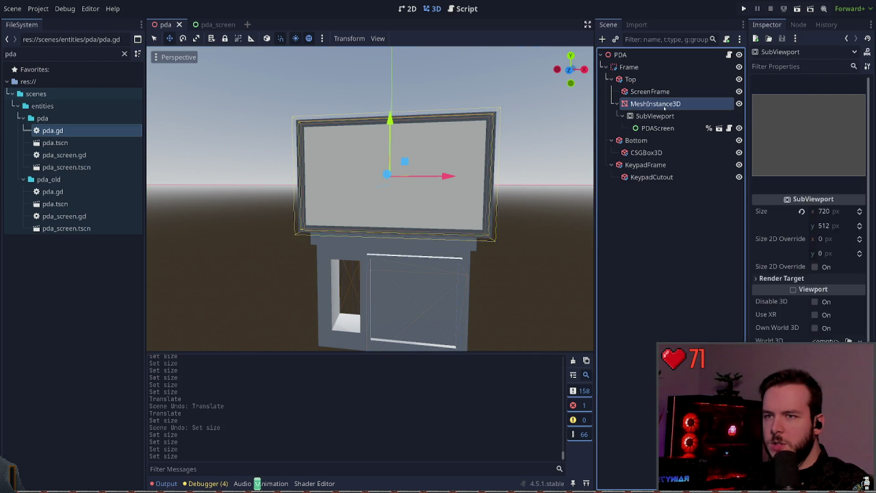
key(ctrl+s)
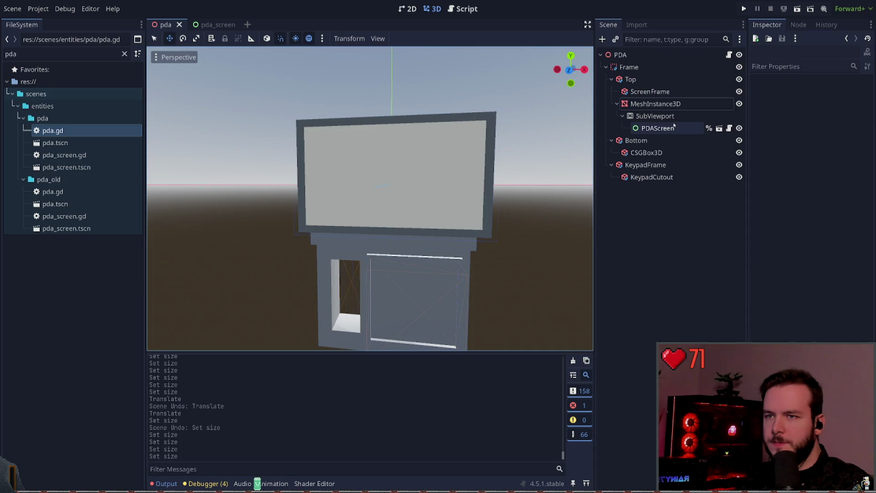
click(655, 116)
click(650, 91)
click(677, 219)
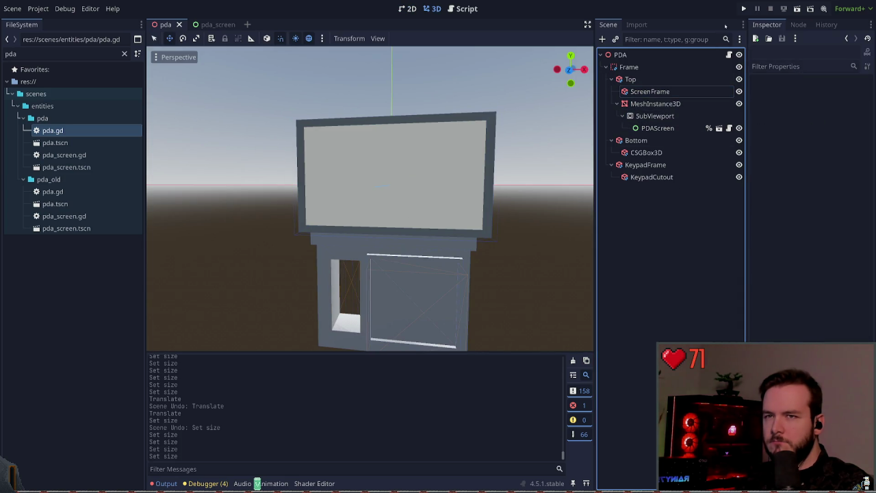
click(743, 9)
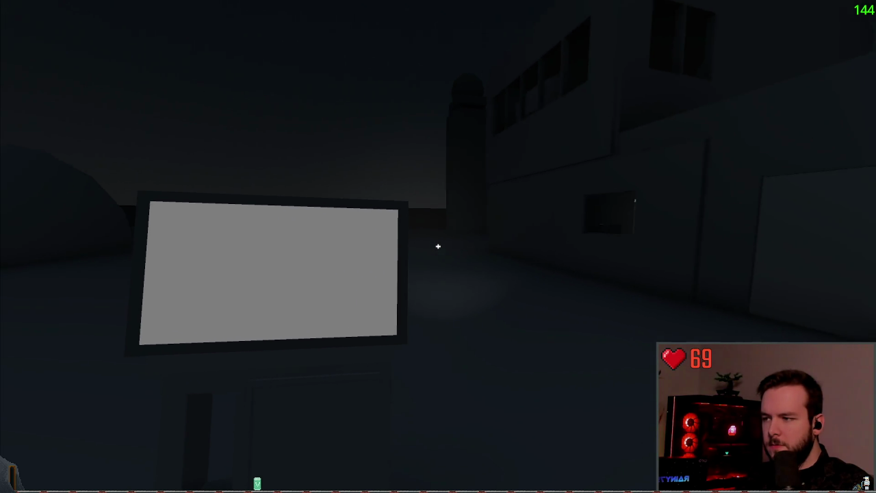
key(Escape)
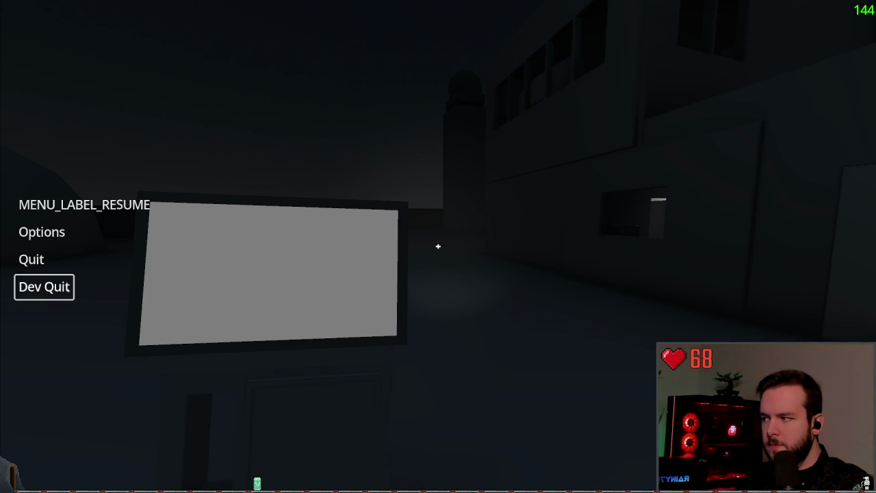
click(46, 286)
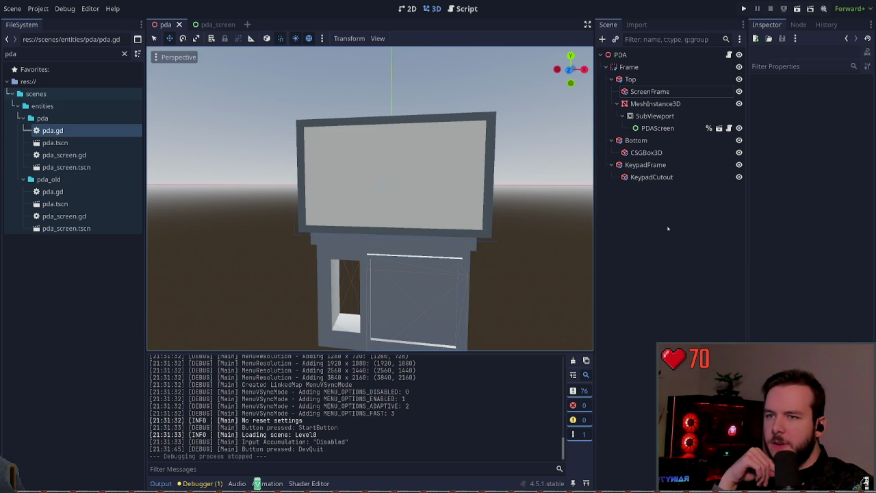
Compare the ScreenFrame, screen mesh and Top nodes by selecting each in turn.
click(678, 92)
click(683, 103)
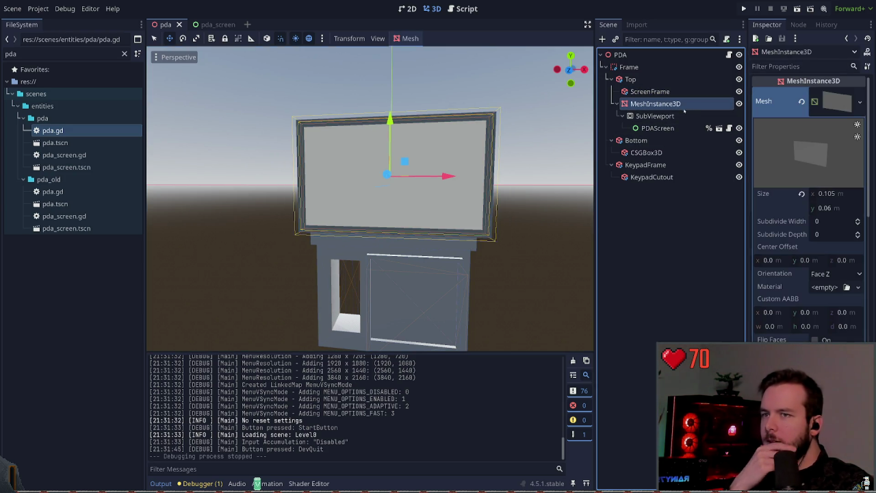
click(654, 78)
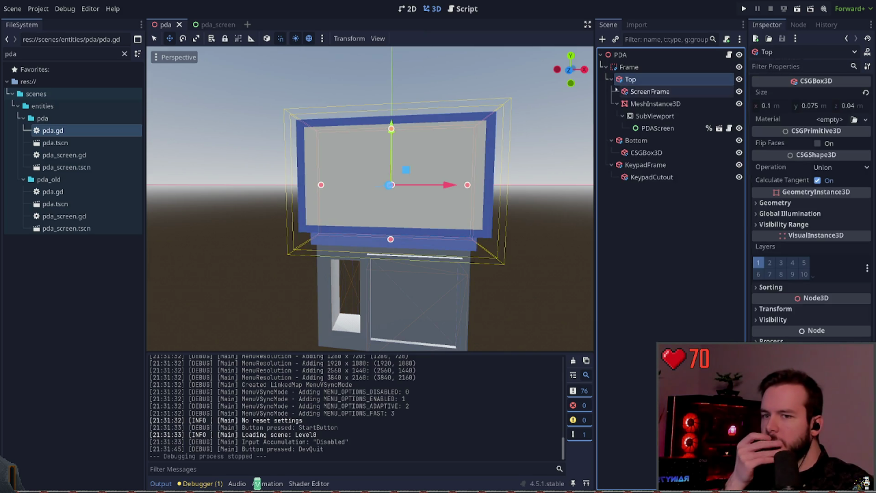
click(643, 221)
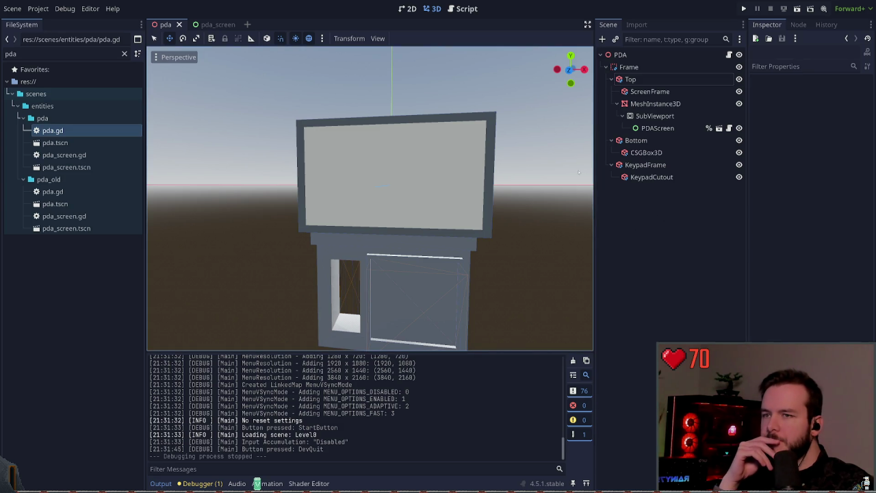
click(649, 91)
click(630, 79)
click(651, 91)
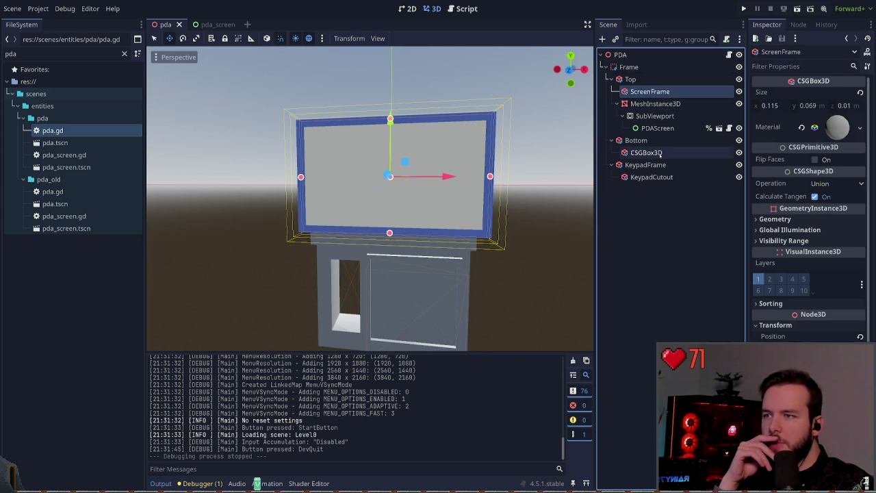
click(631, 79)
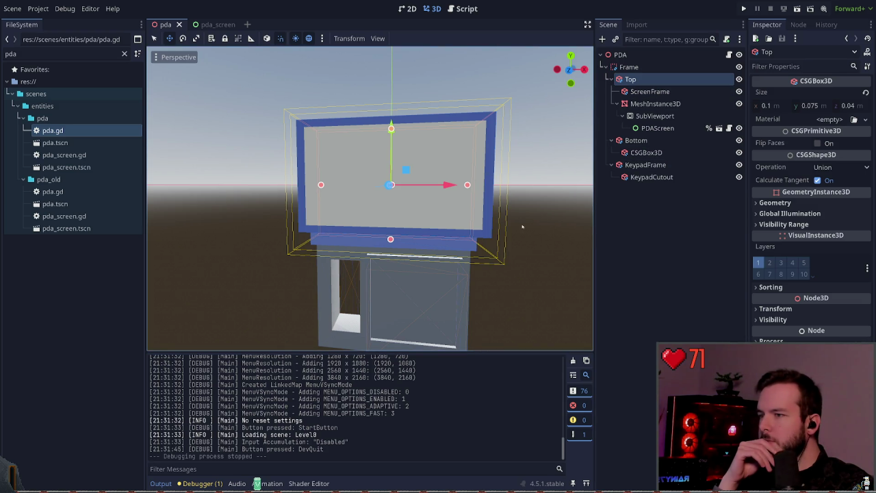
click(659, 257)
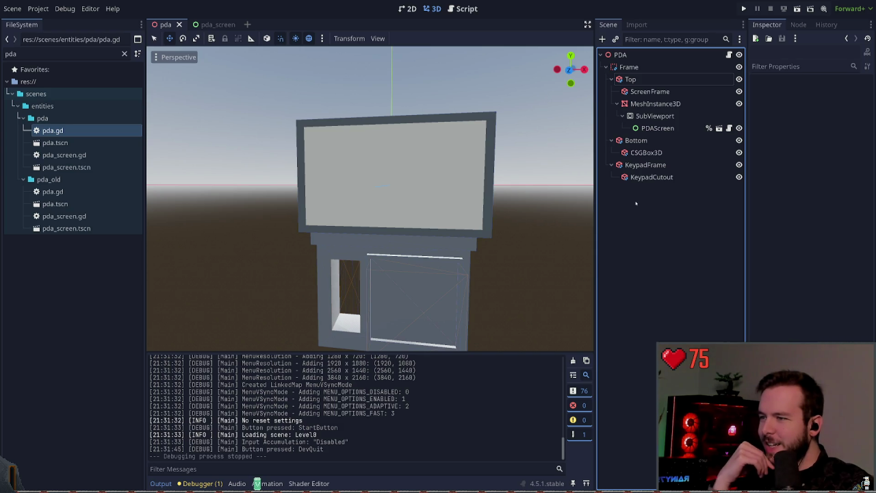
click(650, 91)
click(630, 79)
click(661, 205)
Try a Top box height of 0.07, then undo to keep 0.075.
click(641, 80)
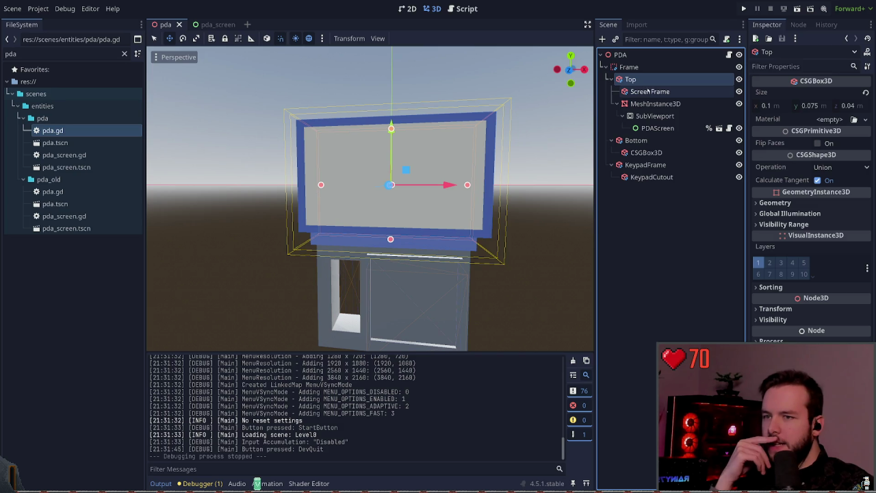
click(811, 105)
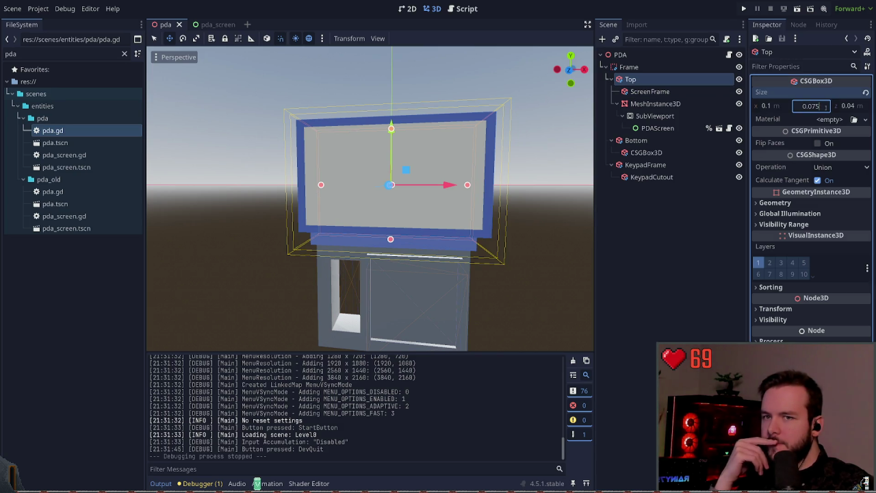
text(0.07)
key(Return)
key(ctrl+z)
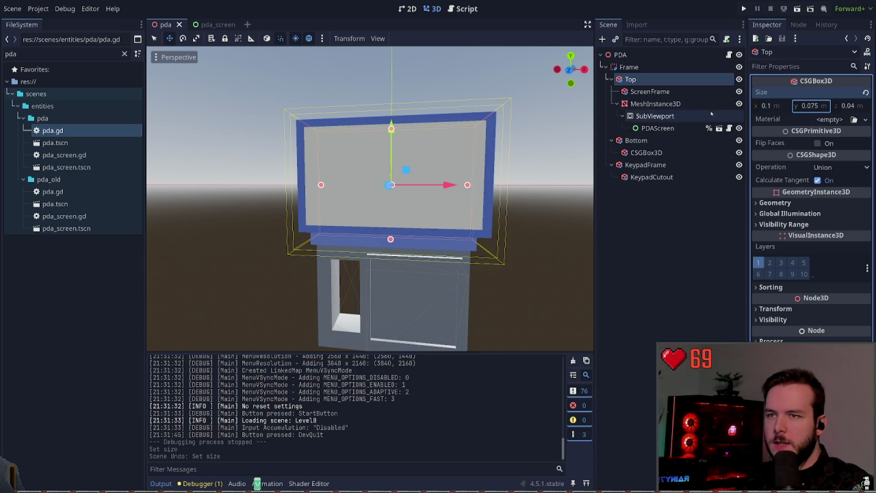
Set the Top box width to 0.095 and save the pda scene.
click(765, 105)
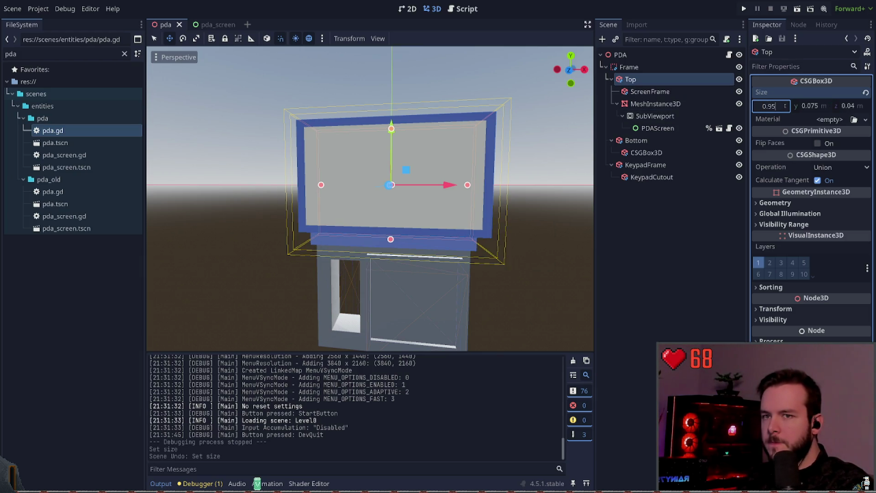
key(Return)
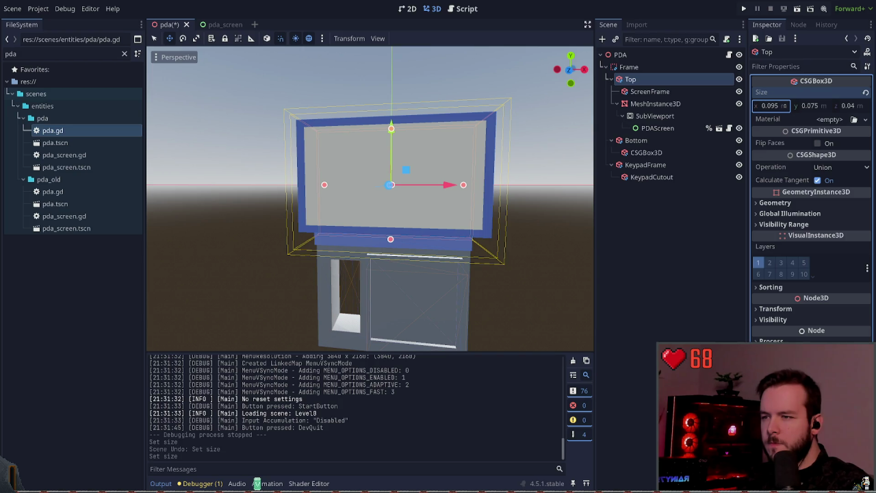
click(651, 262)
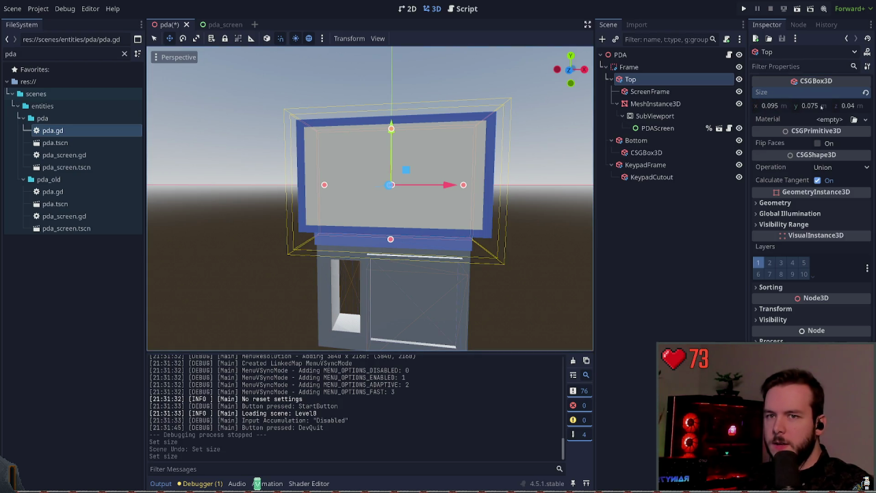
click(654, 204)
key(ctrl+s)
click(744, 8)
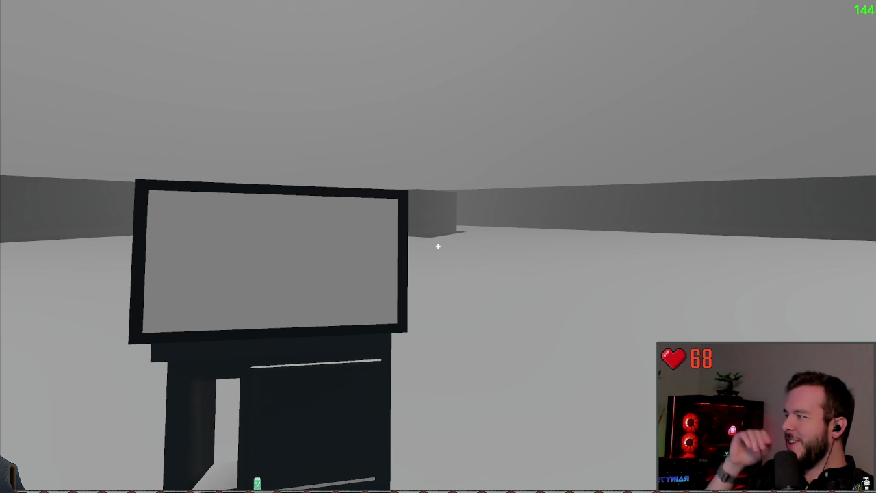
Leave the test game through the pause menu's Dev Quit, returning to the level_0 editor.
key(Escape)
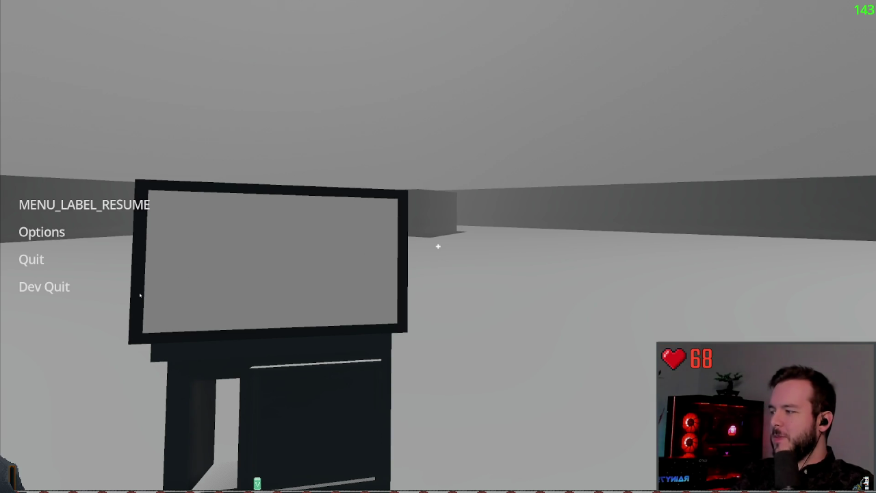
click(48, 287)
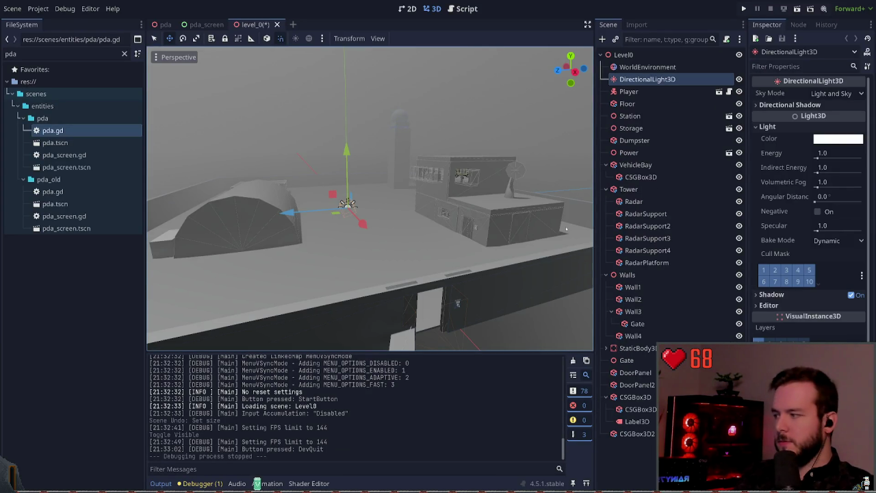
Set the pda scene's SubViewport size to 1920 by 1080.
ctrl+click(647, 78)
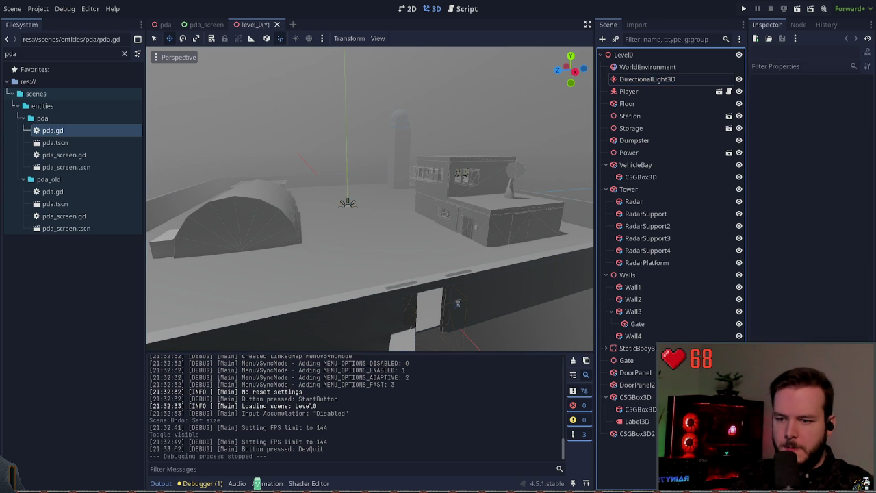
click(214, 25)
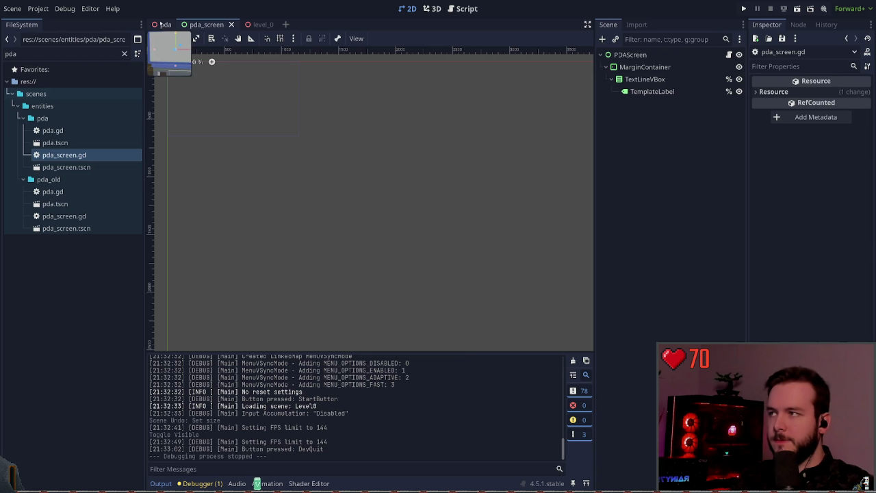
click(165, 25)
click(669, 117)
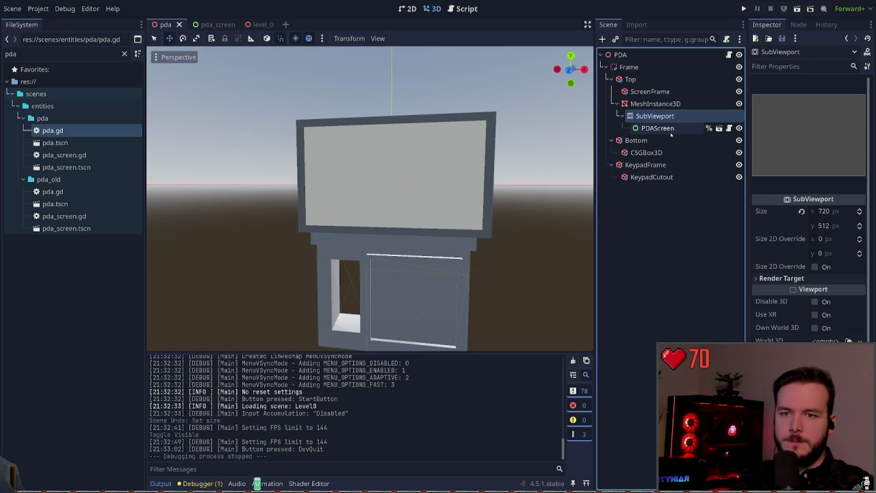
click(655, 104)
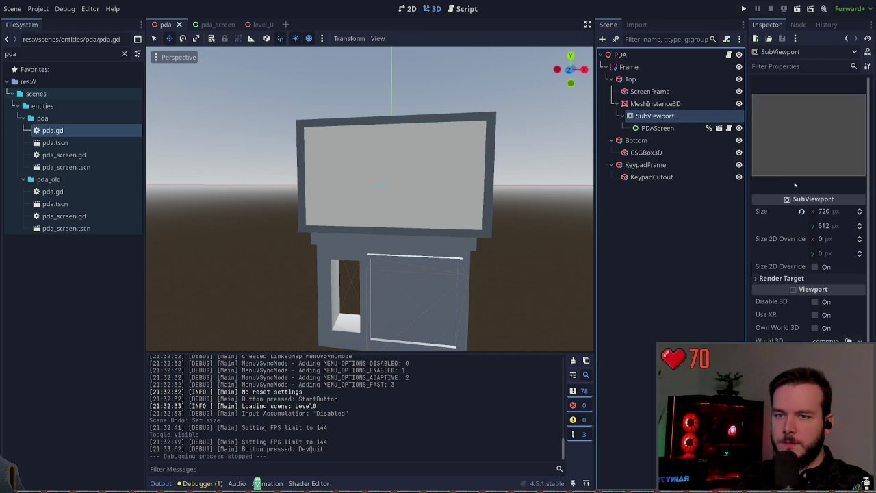
click(850, 211)
text(0)
key(Tab)
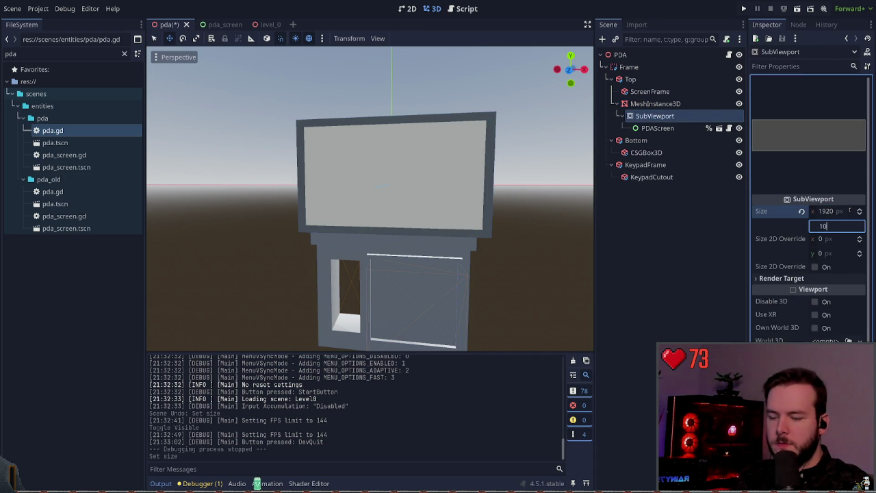
text(1080)
key(Return)
Review the PDA nodes, clear pda_screen's TemplateLabel text, and close the pda_screen scene.
click(657, 128)
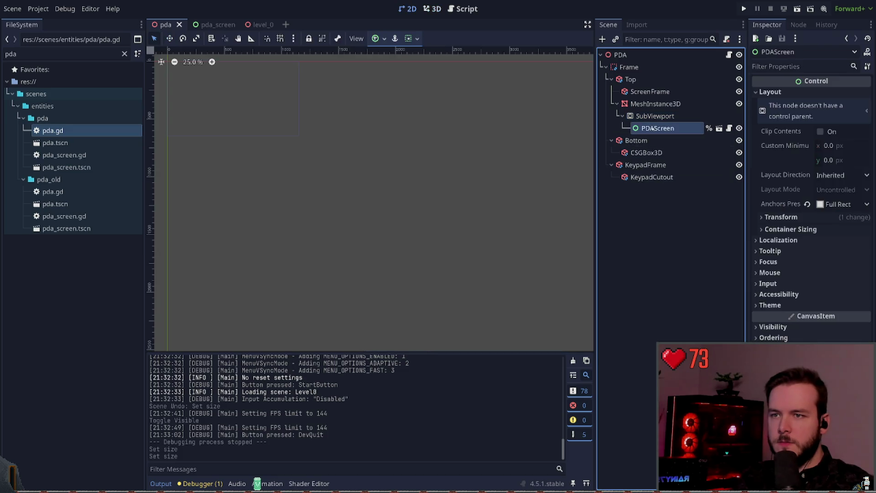
click(655, 116)
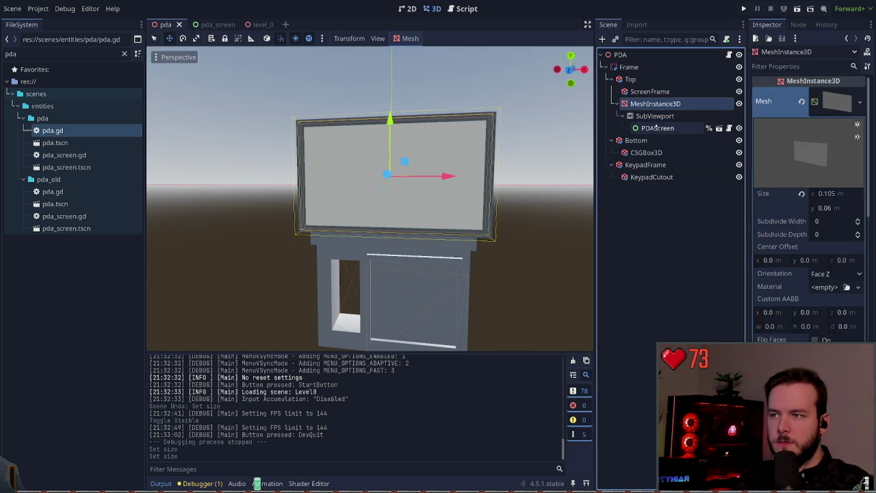
click(657, 128)
click(668, 103)
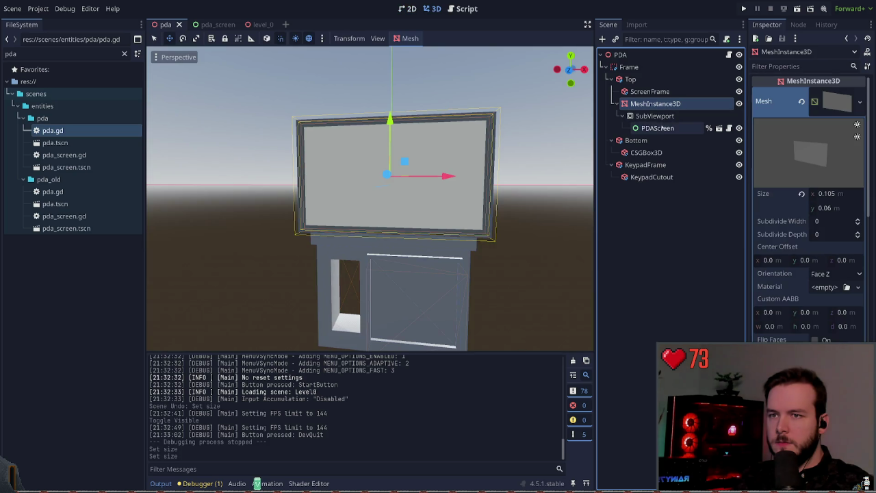
click(718, 128)
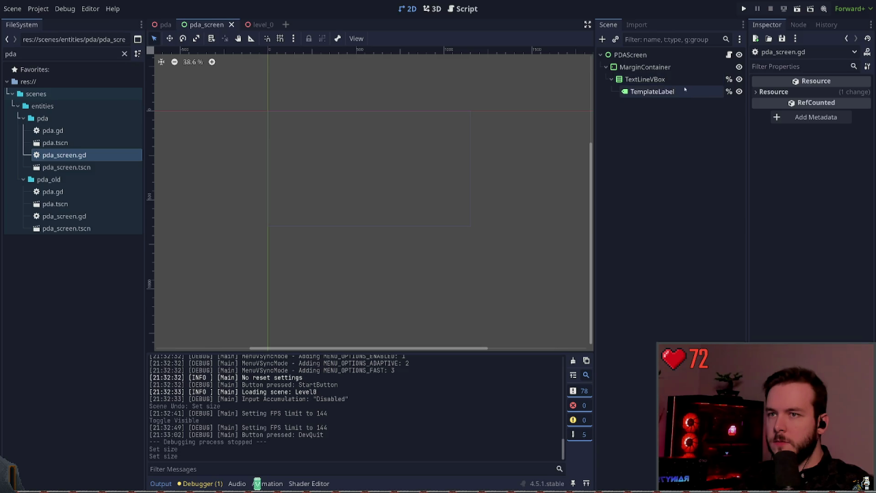
click(657, 91)
click(792, 116)
text(t)
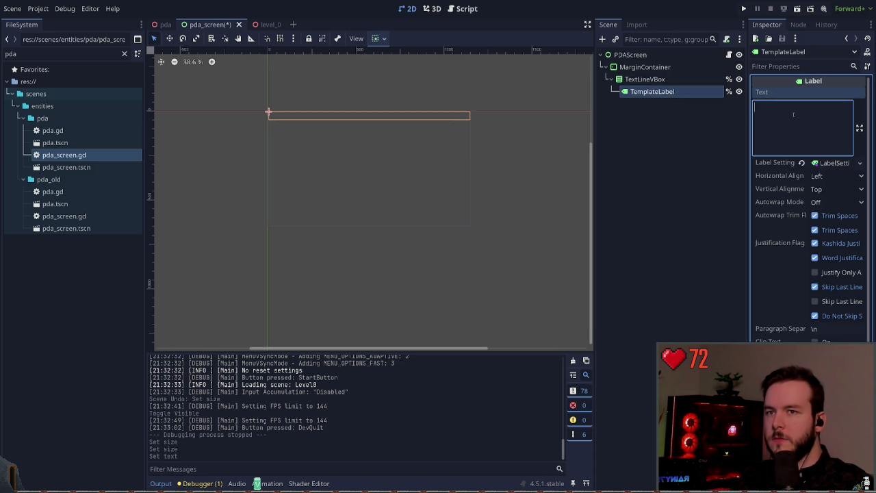
key(ctrl+w)
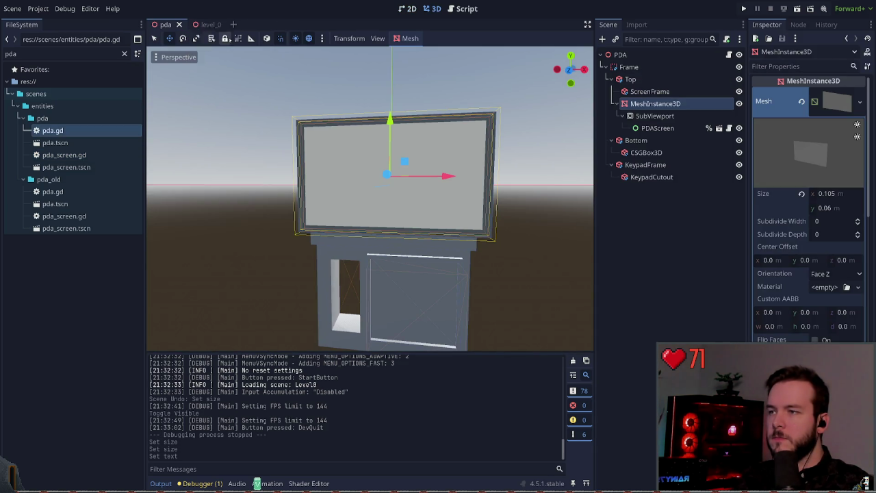
Shrink the screen mesh to 95 percent, 0.1 × 0.057 m, and save the pda scene.
click(654, 92)
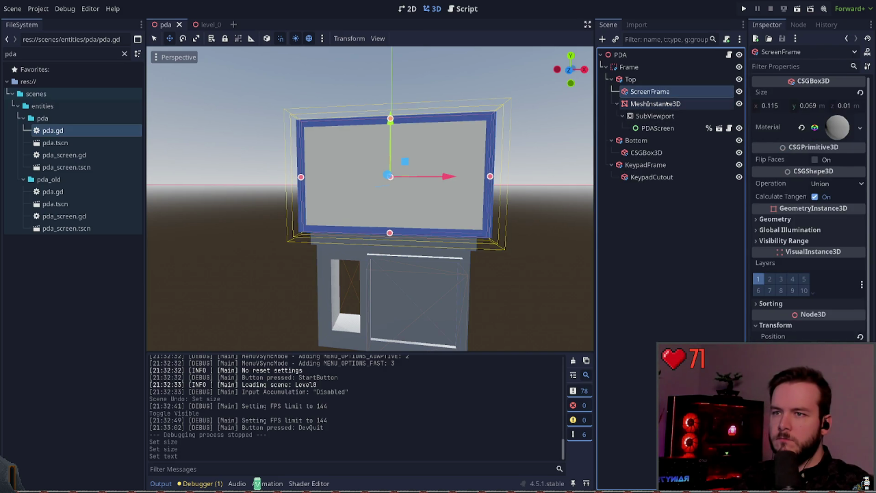
click(657, 104)
click(854, 194)
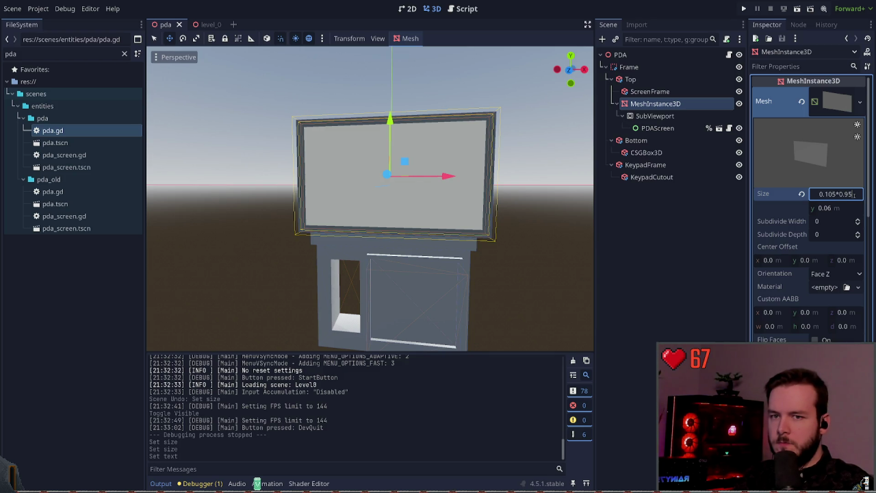
key(Return)
click(853, 209)
text(*0.95)
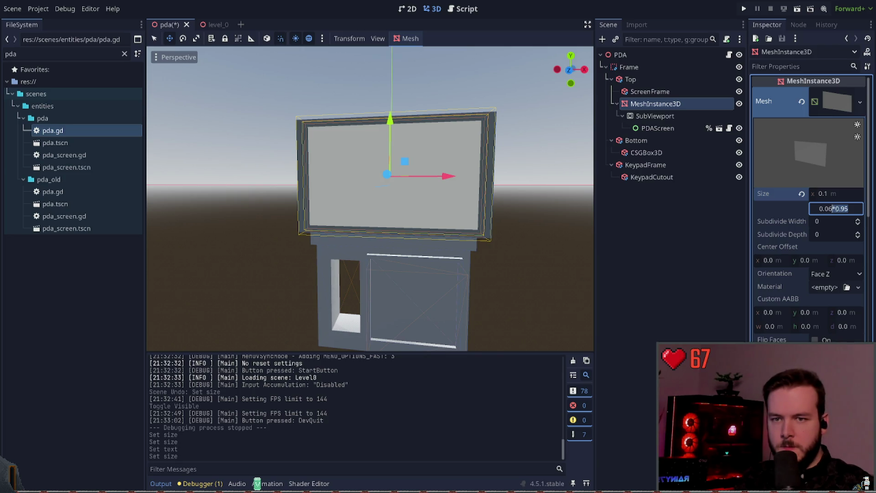
key(Return)
key(ctrl+s)
Scale the ScreenFrame box's width and height to 95 percent, 0.109 × 0.066 m.
click(649, 91)
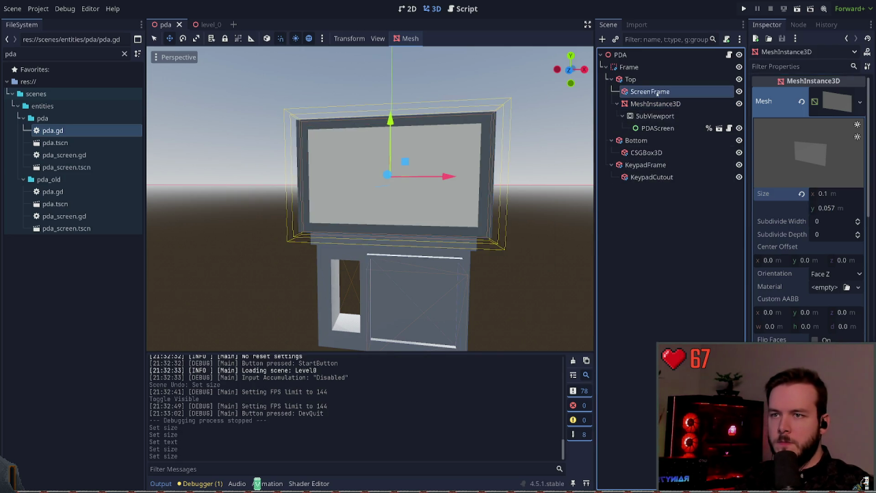
click(791, 106)
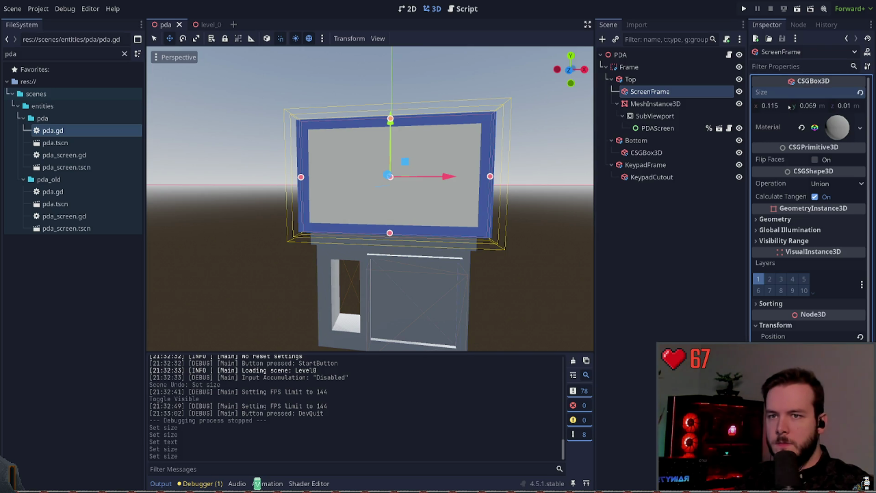
key(Return)
click(808, 106)
key(Return)
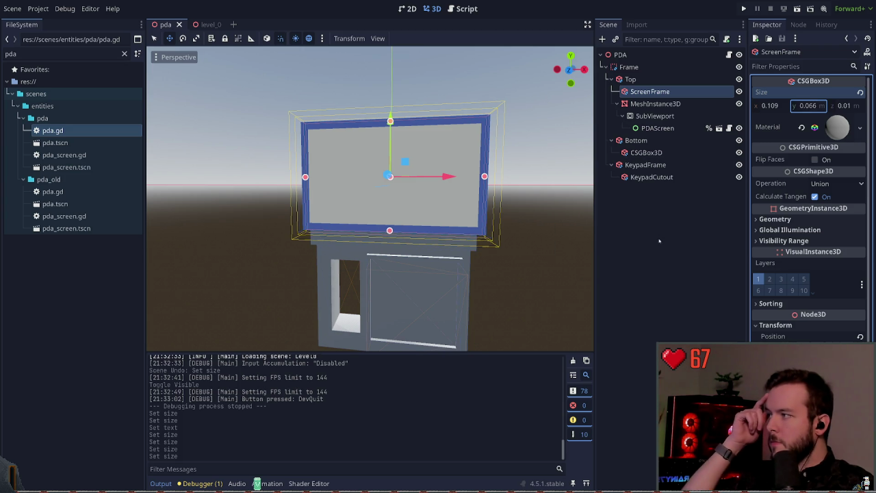
click(663, 186)
click(650, 91)
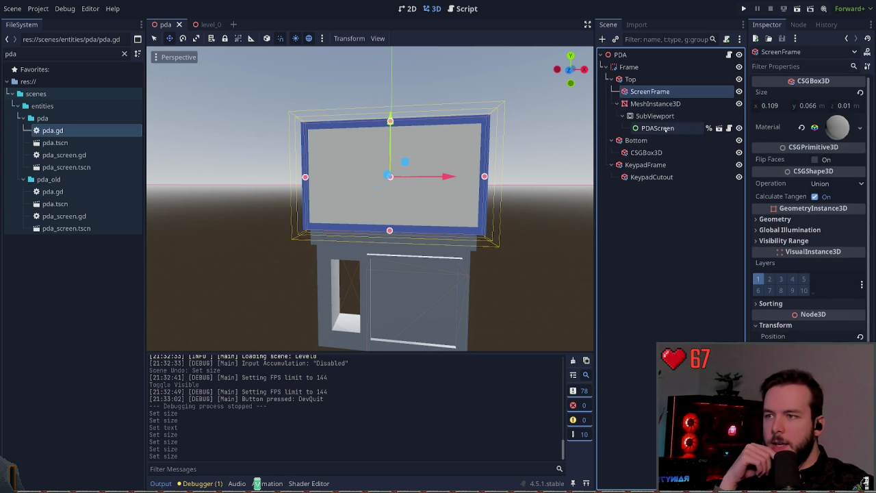
click(830, 127)
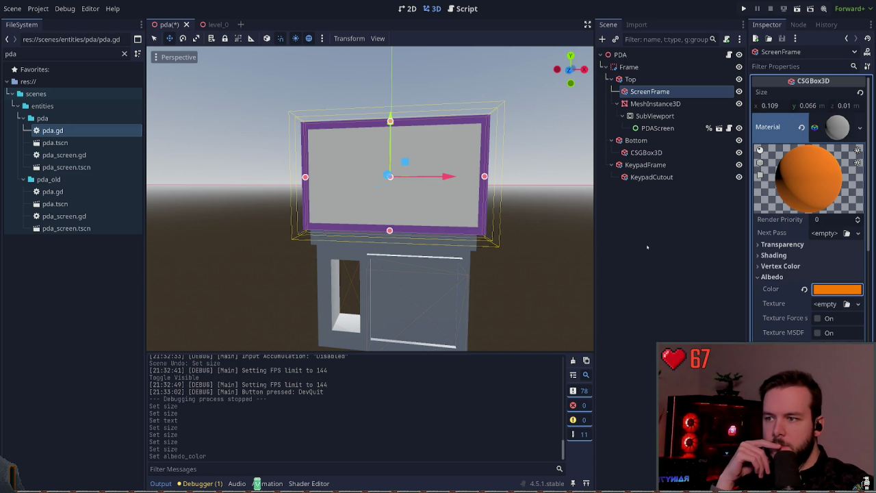
Try an orange frame colour, save the pda scene, then undo the frame back to brown.
click(649, 192)
click(655, 103)
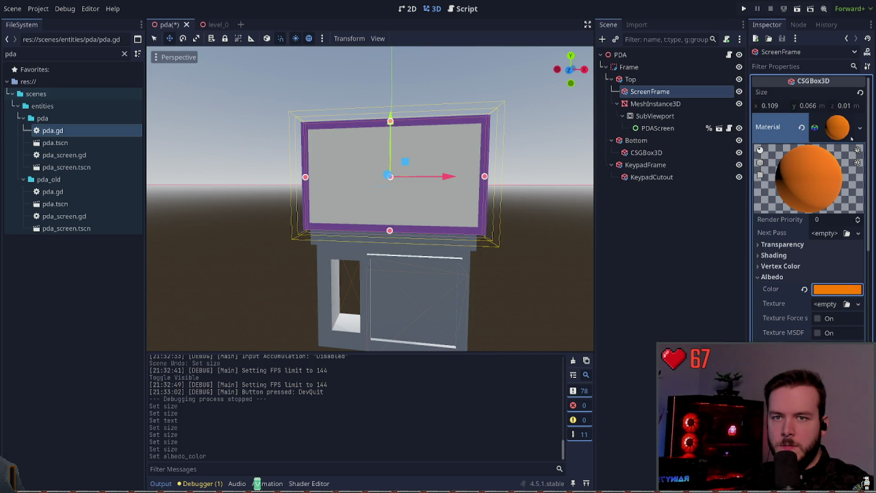
click(653, 226)
key(ctrl+s)
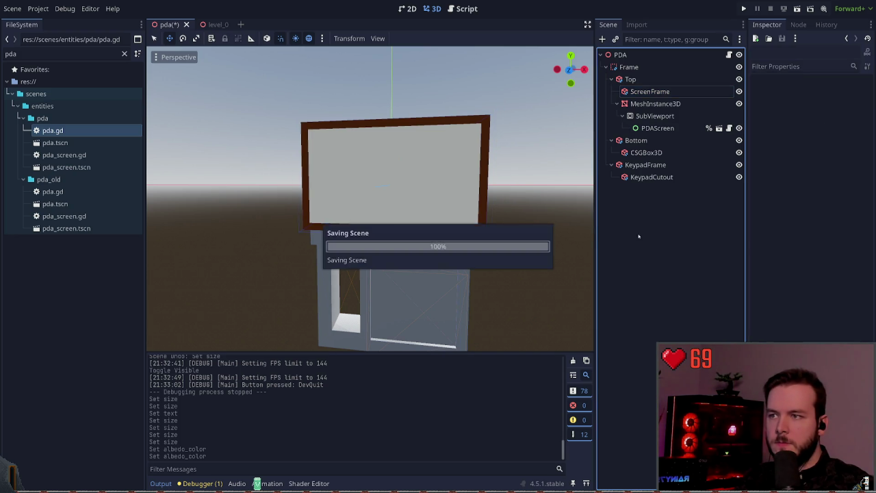
key(ctrl+z)
Inspect the PDAScreen, SubViewport, ScreenFrame and screen mesh nodes, then switch to level_0.
click(657, 128)
click(671, 235)
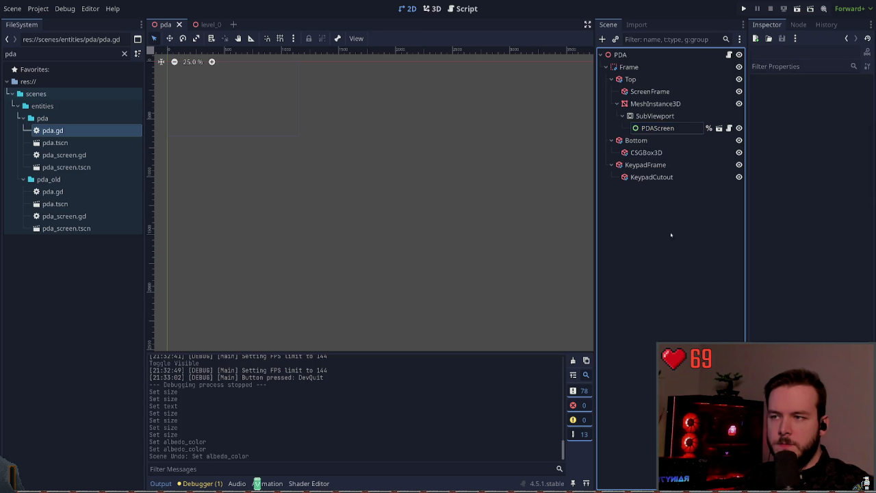
click(432, 8)
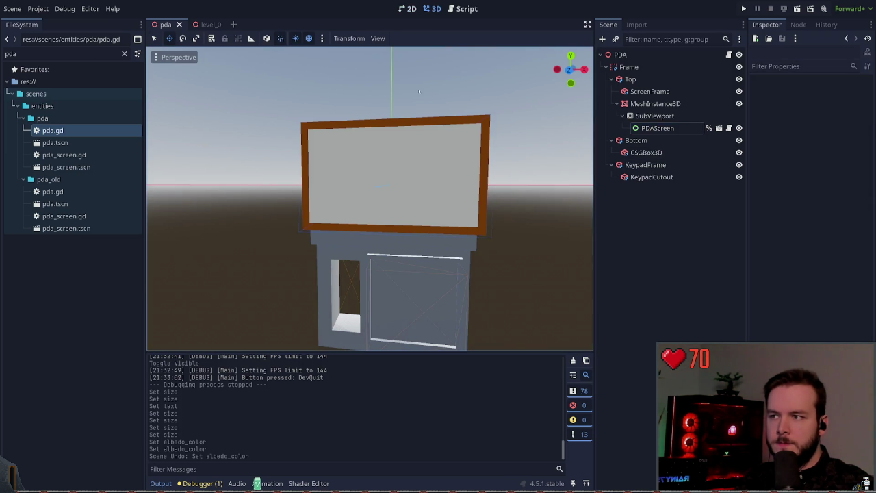
click(657, 128)
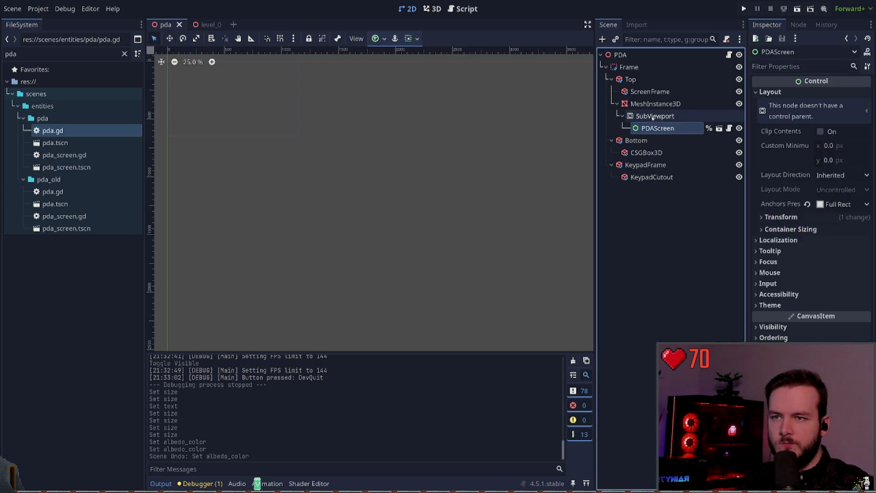
click(651, 91)
click(688, 267)
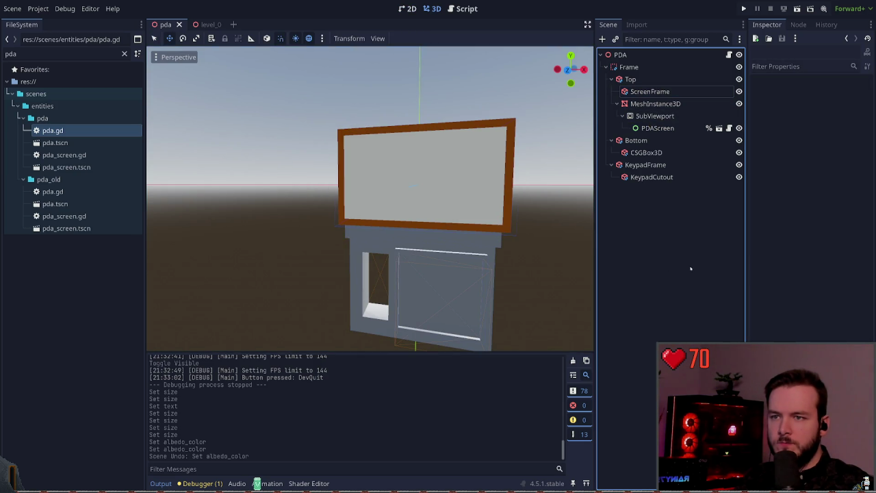
click(650, 80)
click(656, 103)
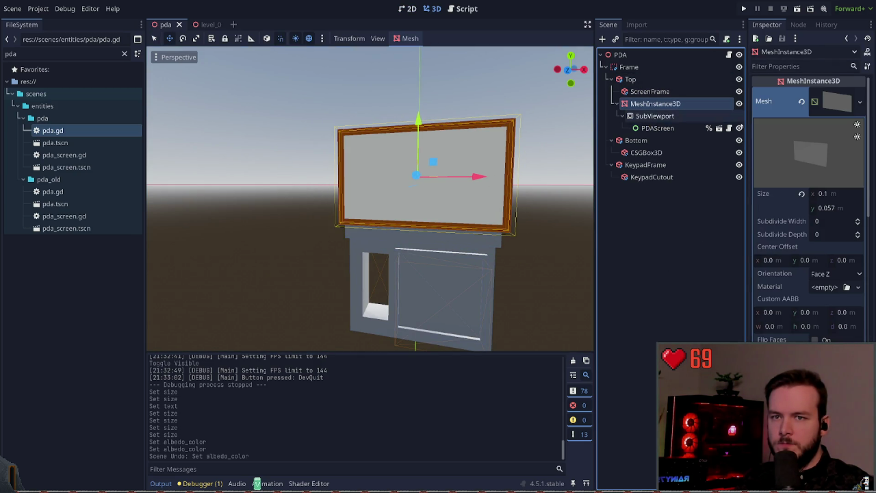
click(655, 218)
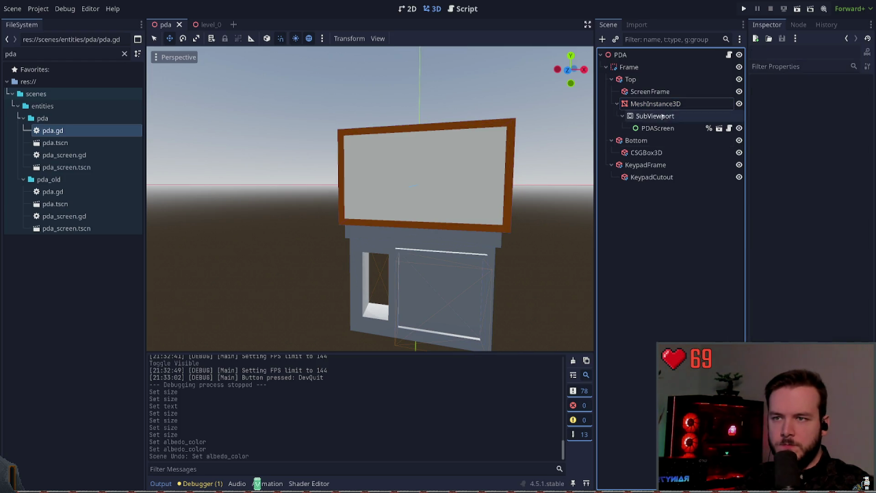
click(202, 25)
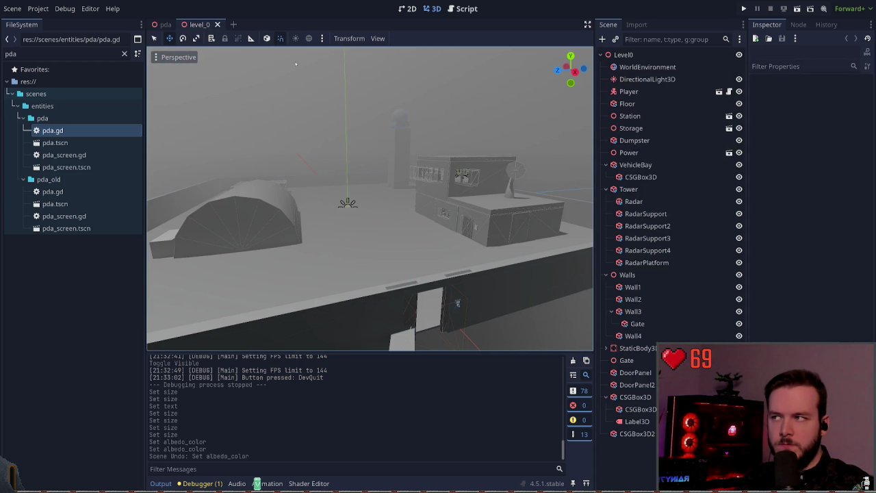
Close level_0, open pda_screen, and add a ColorRect under PDAScreen.
click(164, 25)
mouse_move(200, 24)
click(219, 25)
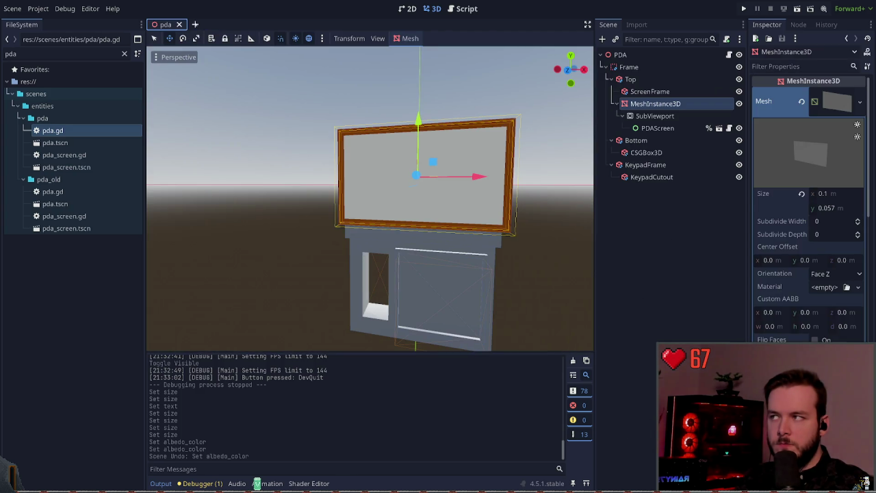
click(720, 128)
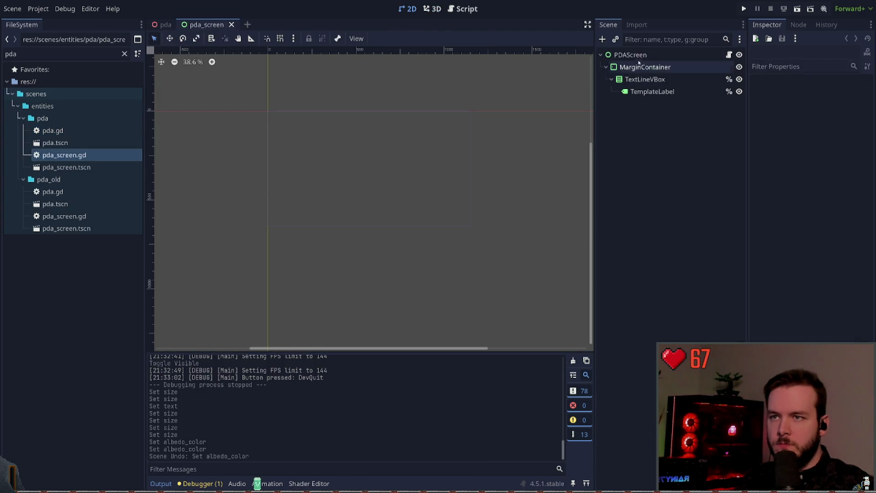
click(655, 57)
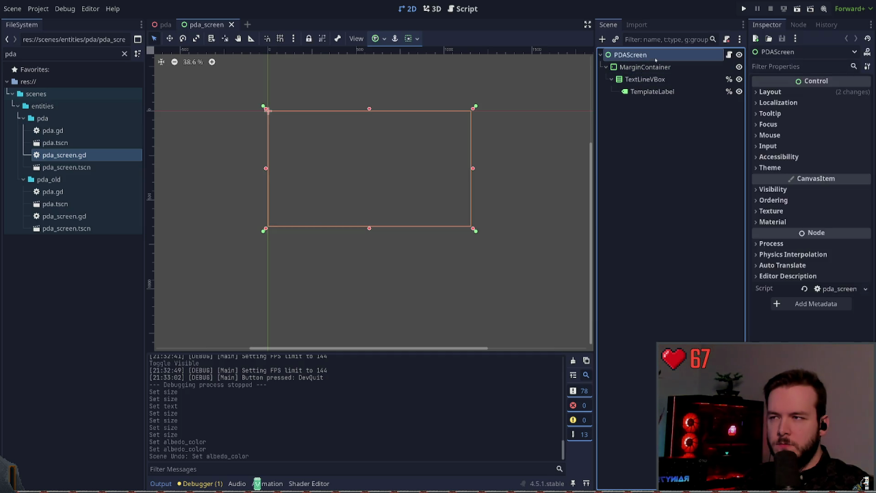
key(ctrl+a)
text(colore)
key(Return)
Place the ColorRect above MarginContainer, anchor it Full Rect, and save.
drag(636, 104, 652, 63)
click(375, 39)
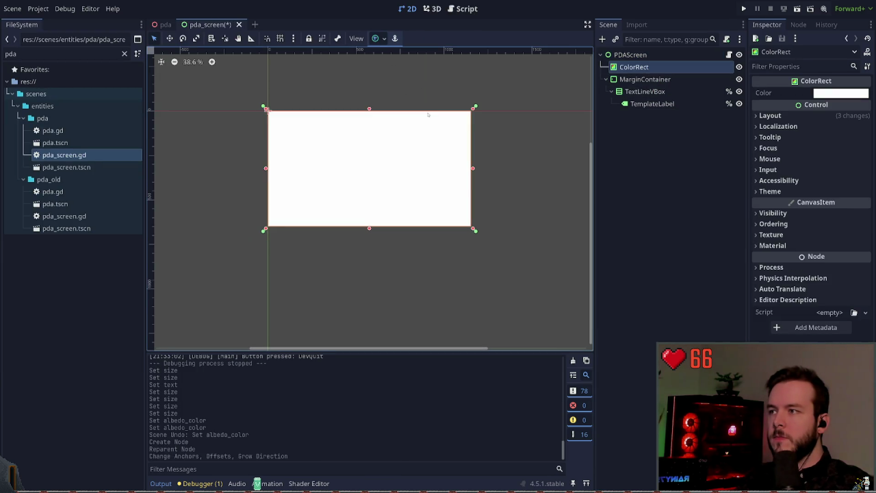
key(ctrl+s)
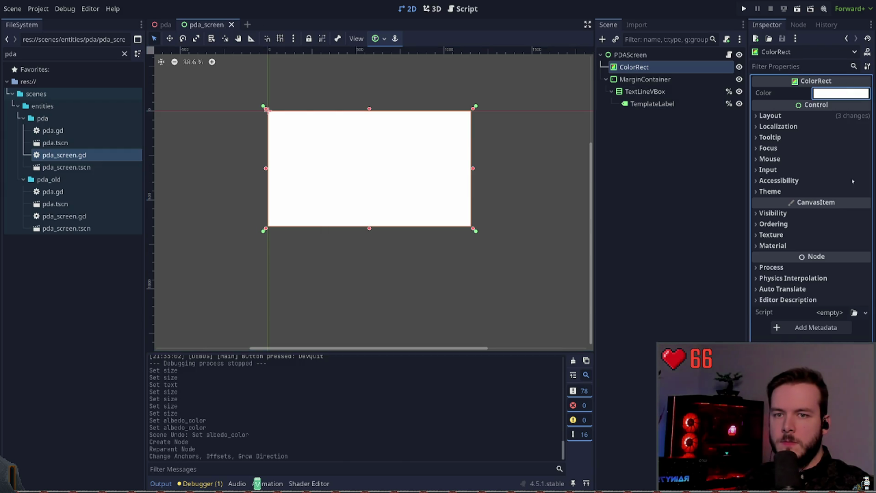
Set the ColorRect colour to black, save, and preview the black screen in the pda scene.
key(ctrl+v)
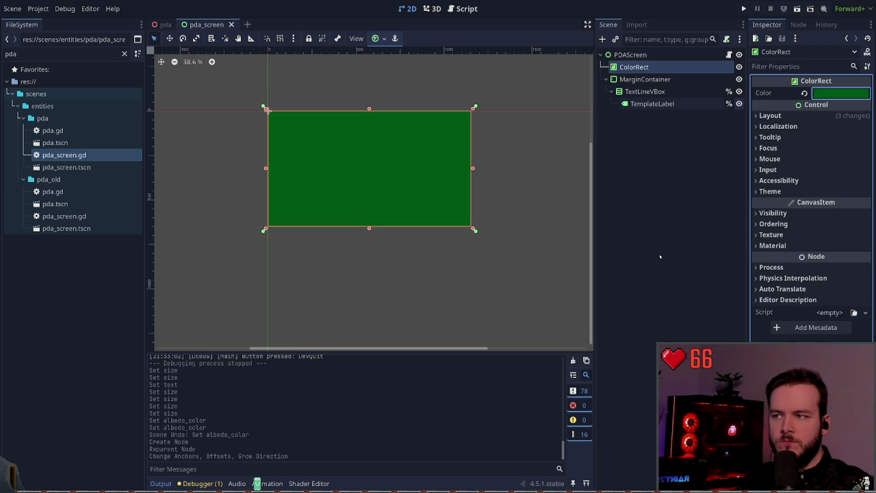
drag(863, 175, 867, 214)
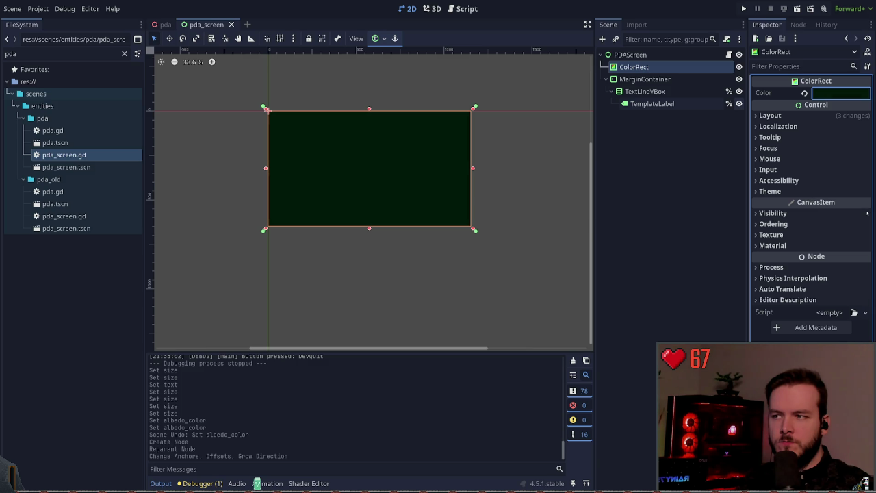
click(164, 24)
click(550, 175)
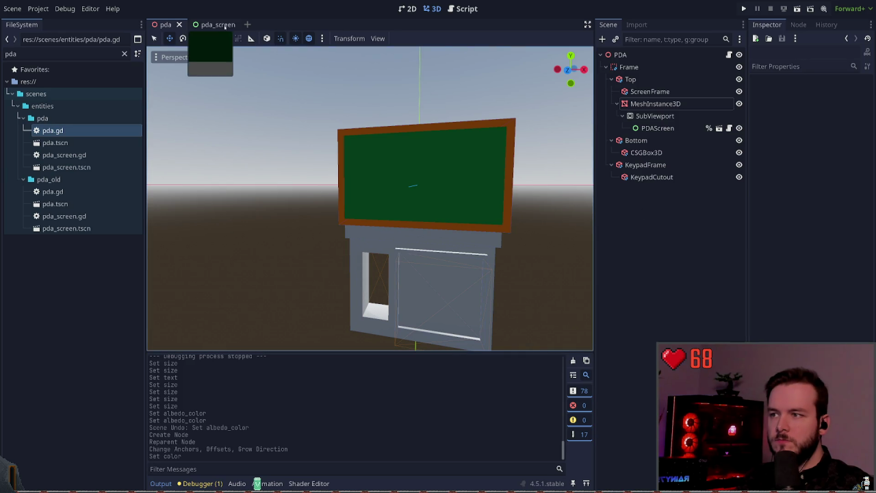
click(209, 24)
click(837, 95)
key(ctrl+v)
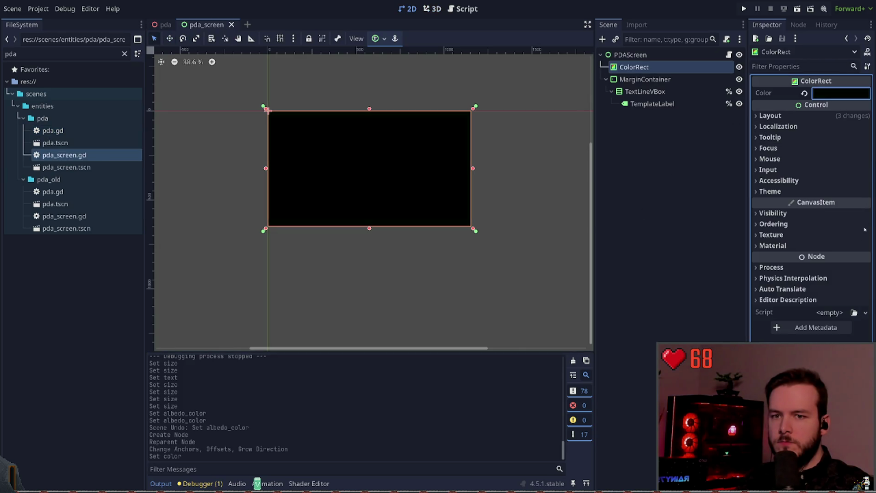
click(804, 93)
key(ctrl+v)
key(ctrl+s)
key(ctrl+Tab)
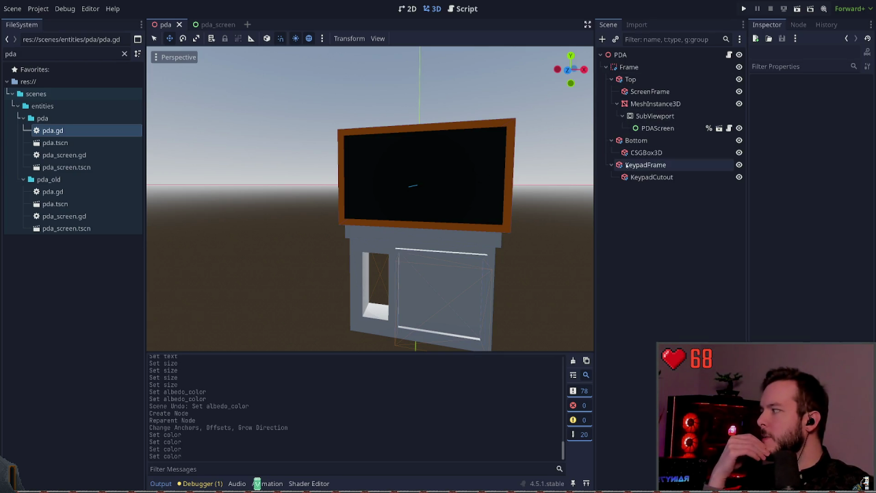
click(218, 24)
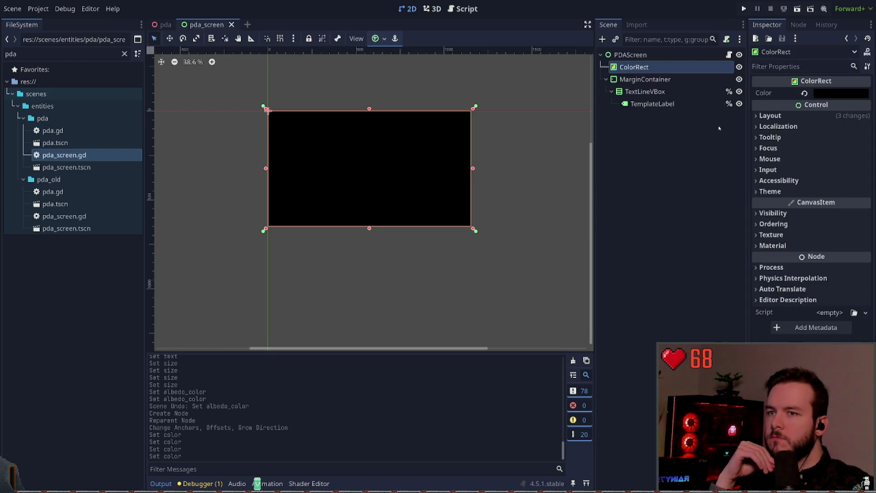
Open the pda_screen script and locate the _connect_signals() call.
click(467, 8)
scroll(370, 151, down, 1)
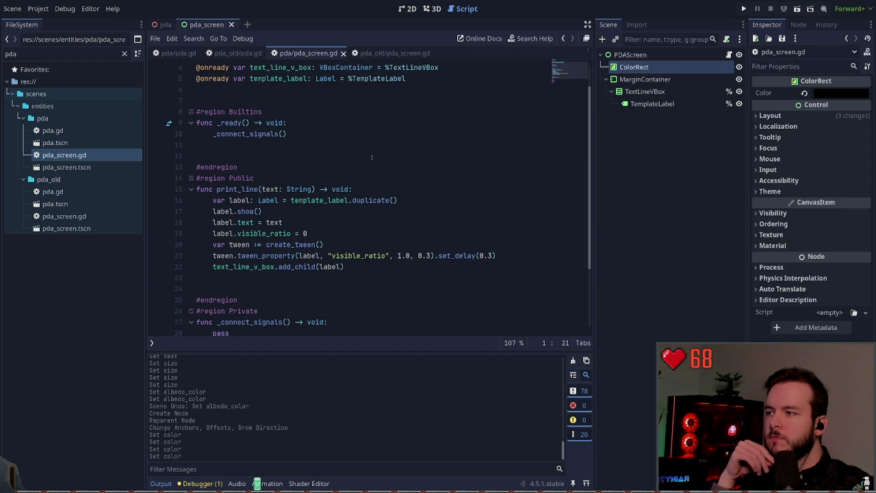
click(357, 137)
scroll(357, 140, down, 1)
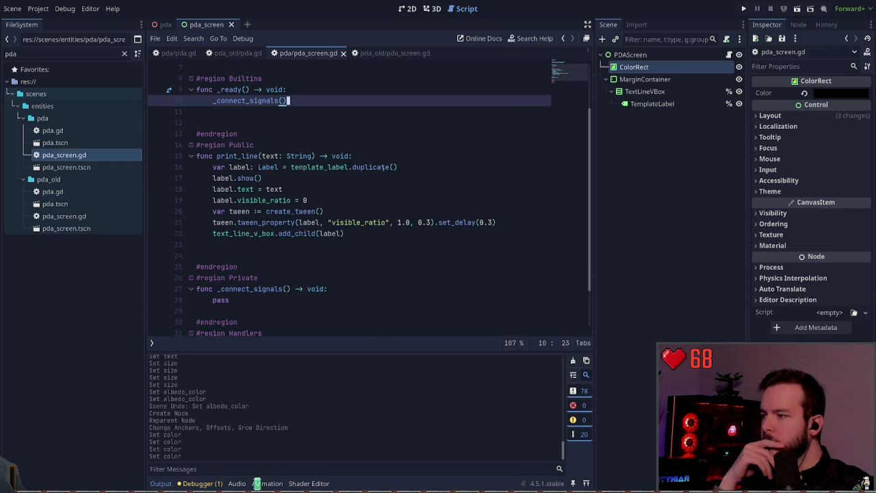
scroll(357, 140, down, 2)
Add a Timer under PDAScreen with a 5-second wait time and save the scene.
click(640, 54)
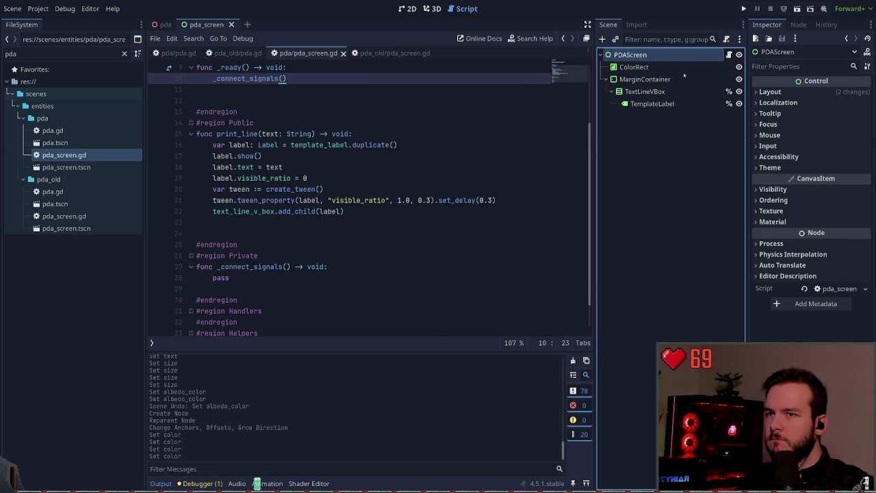
key(ctrl+a)
key(Escape)
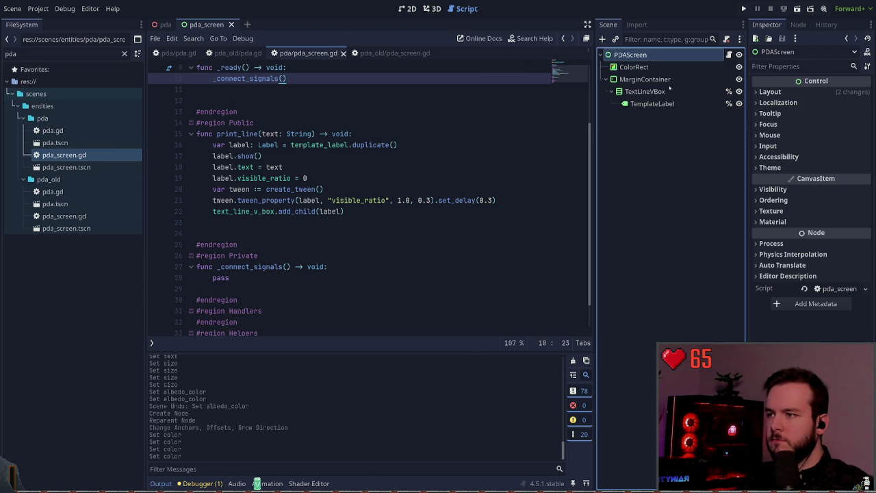
key(ctrl+a)
text(timer)
key(Return)
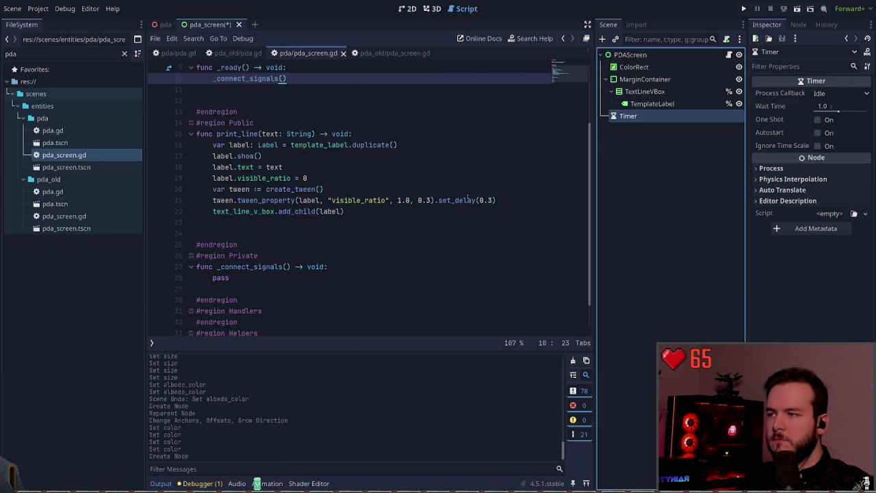
scroll(485, 194, up, 3)
click(841, 106)
text(5)
key(Return)
key(ctrl+s)
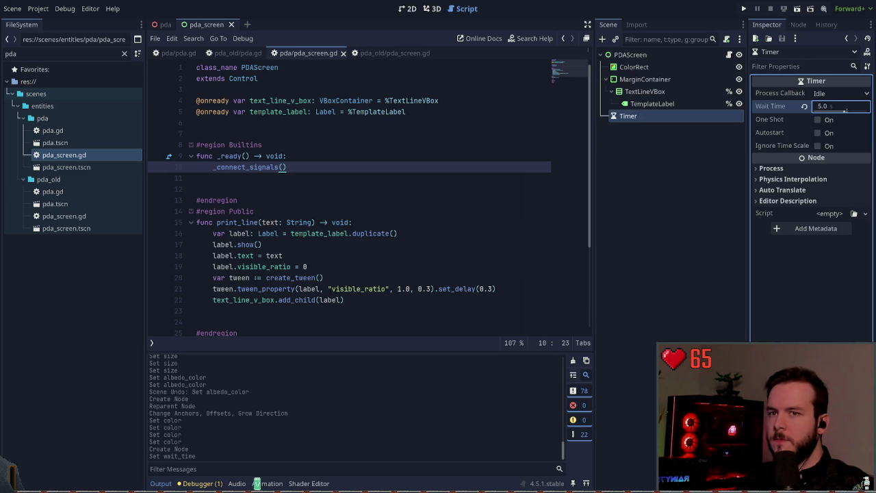
In _connect_signals, connect $Timer.timeout to a lambda returning void.
scroll(512, 168, down, 2)
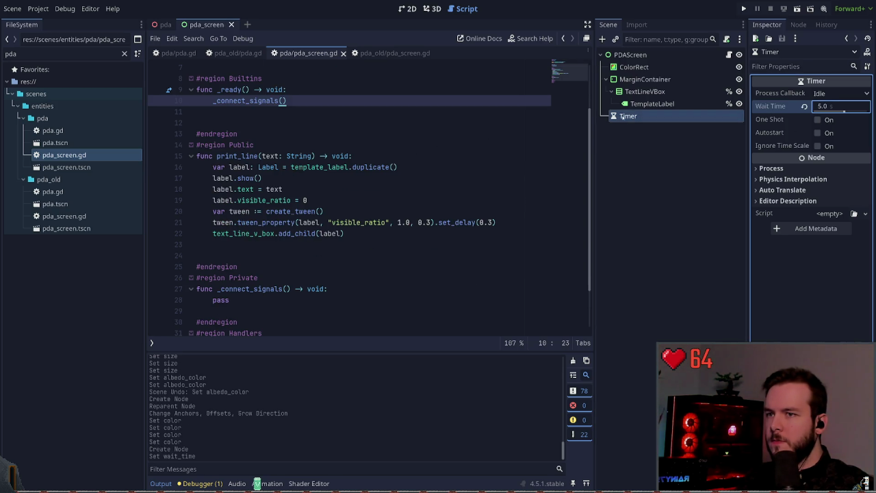
click(334, 114)
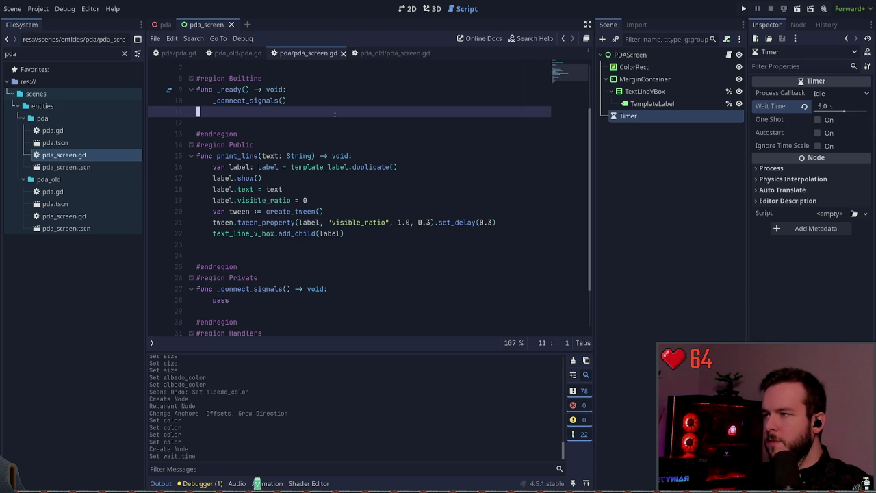
key(Down)
key(Down)
key(Down)
key(Down)
key(Down)
key(Down)
key(Down)
key(End)
key(Return)
text($Timer.)
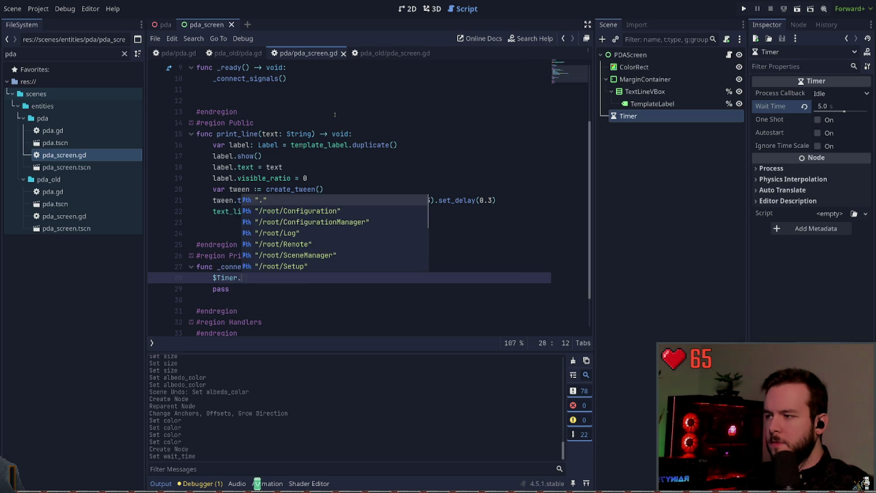
text(timeout.connect(func()
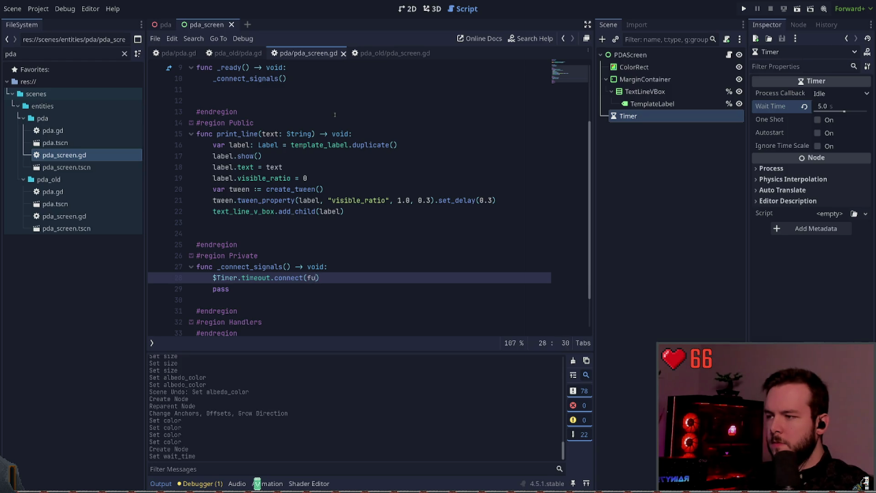
text():)
key(Return)
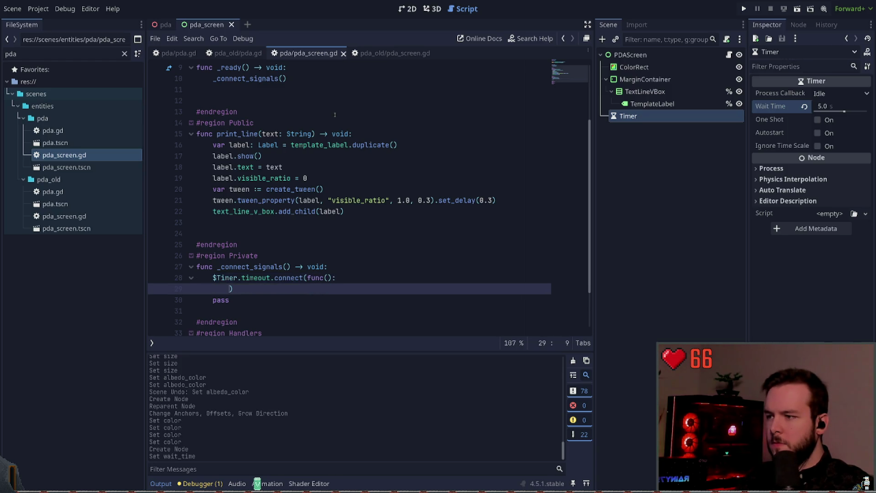
key(Return)
key(Up)
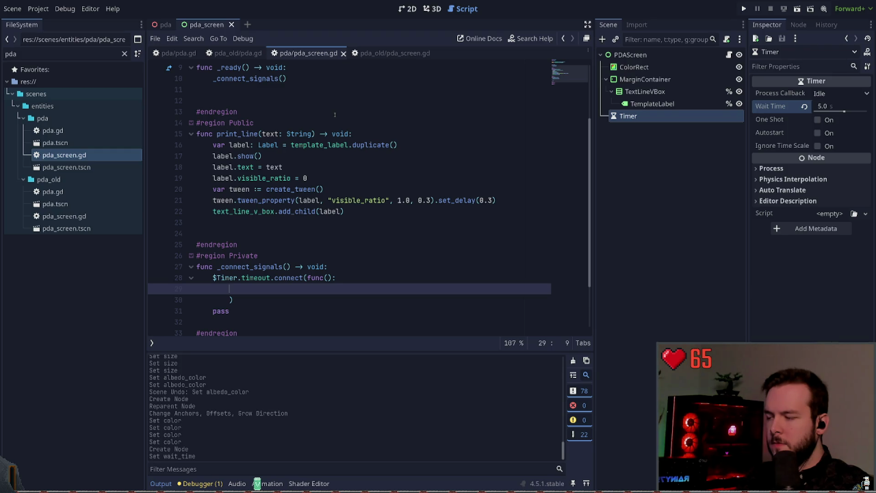
key(Up)
key(End)
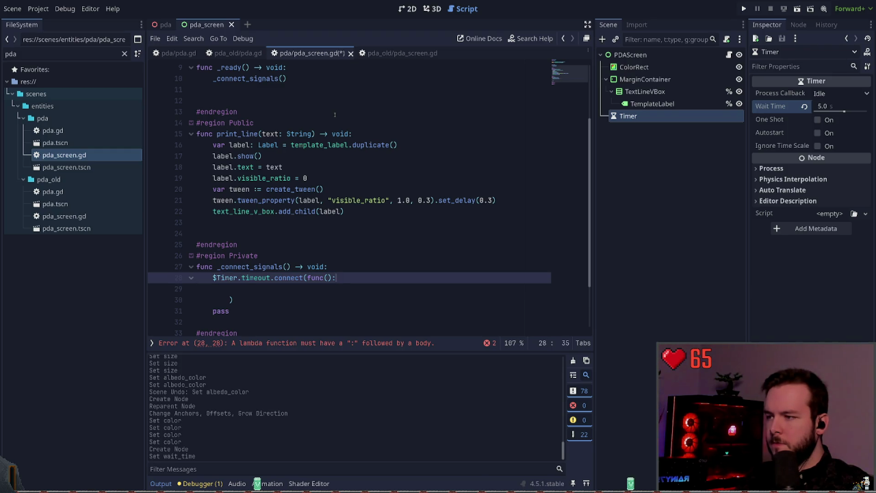
text(-> void)
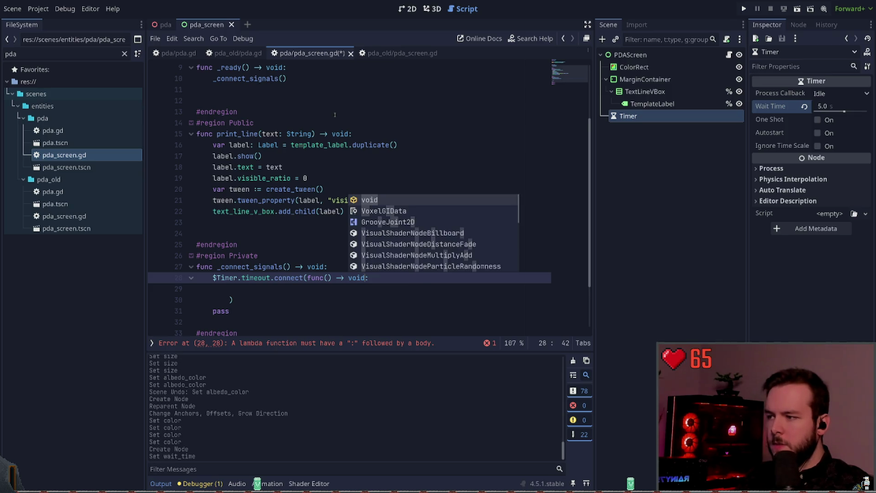
key(Escape)
key(Down)
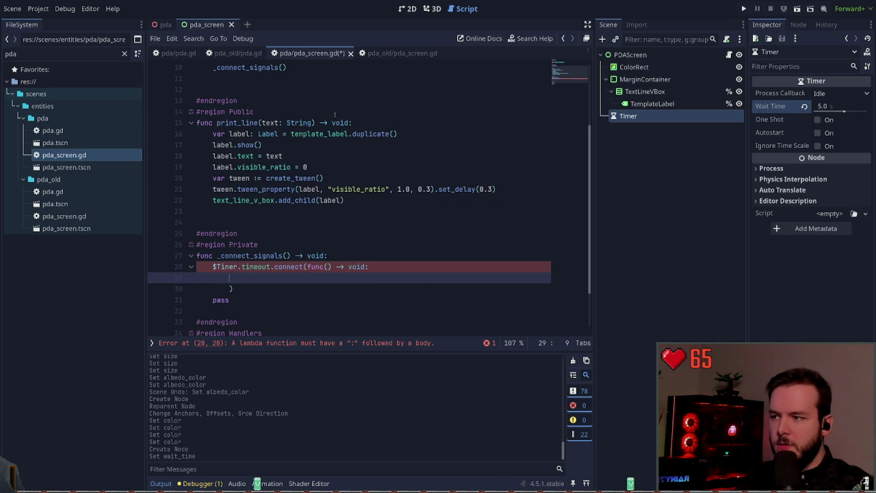
Make the lambda body print_line("Rakkish is cool") and run the game.
key(Up)
key(Return)
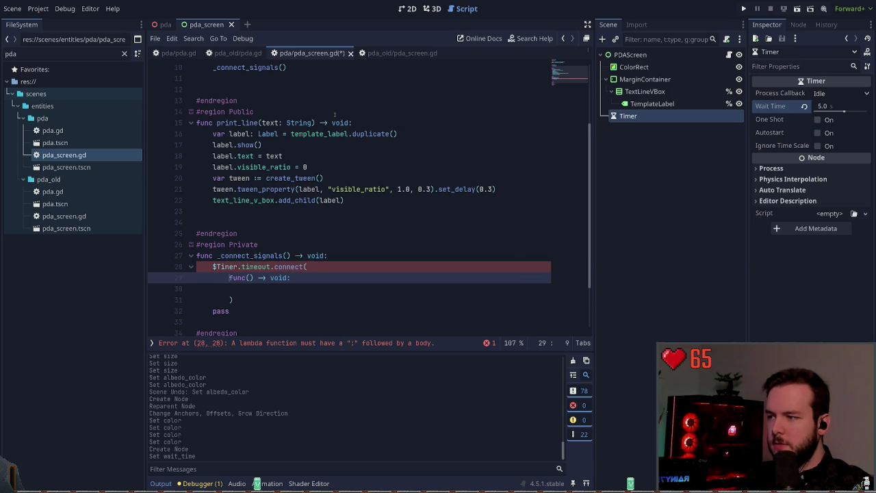
key(Down)
scroll(335, 114, down, 1)
scroll(335, 111, down, 1)
key(Down)
key(shift+Tab)
key(Up)
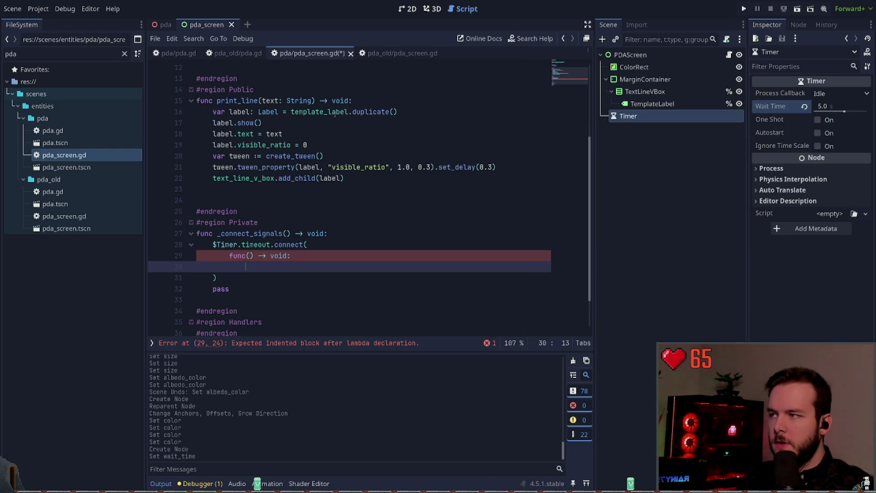
text(rint)
key(Return)
text("Rakkish is cool")))
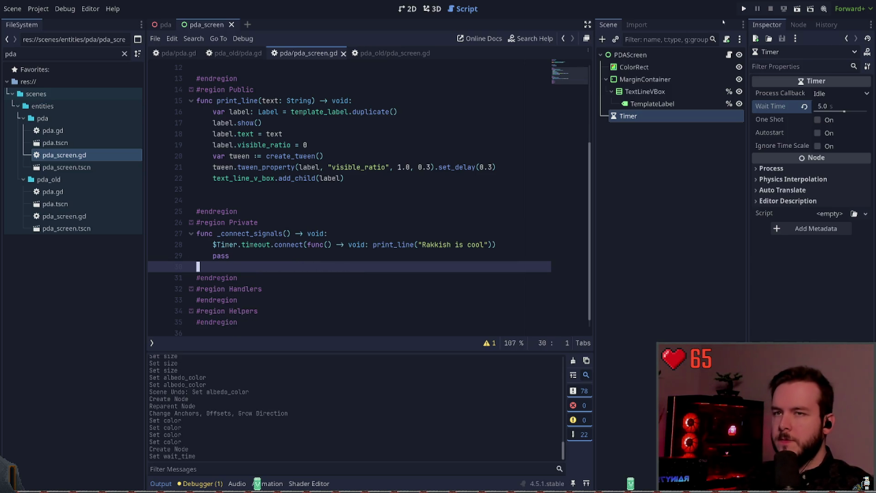
click(743, 8)
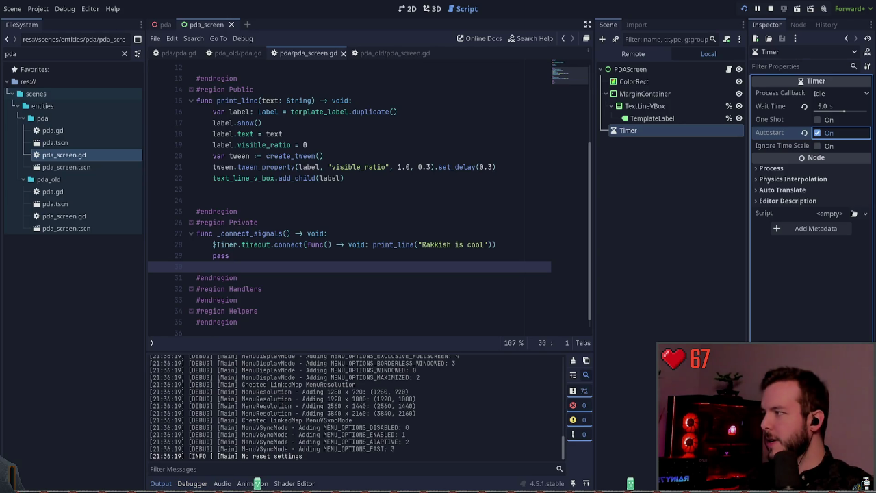
Get past the main menu and walk outdoors toward the door and wall panel.
key(F5)
key(Return)
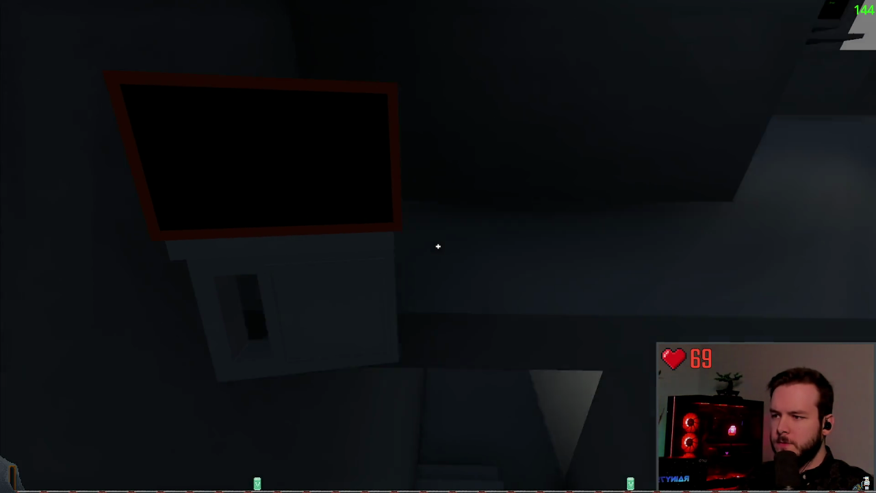
key(w)
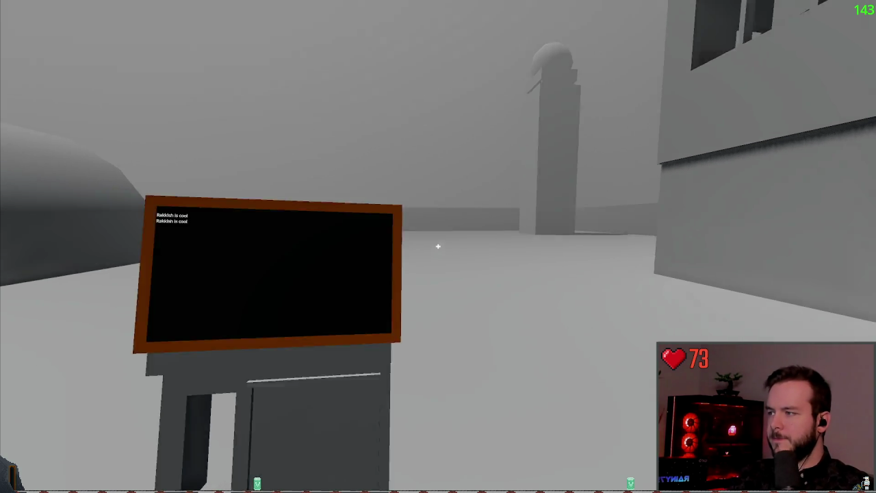
key(w)
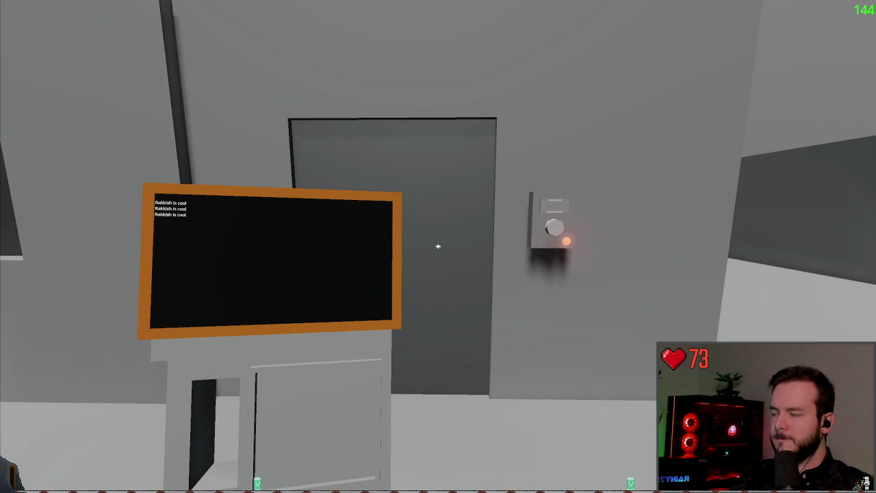
key(w)
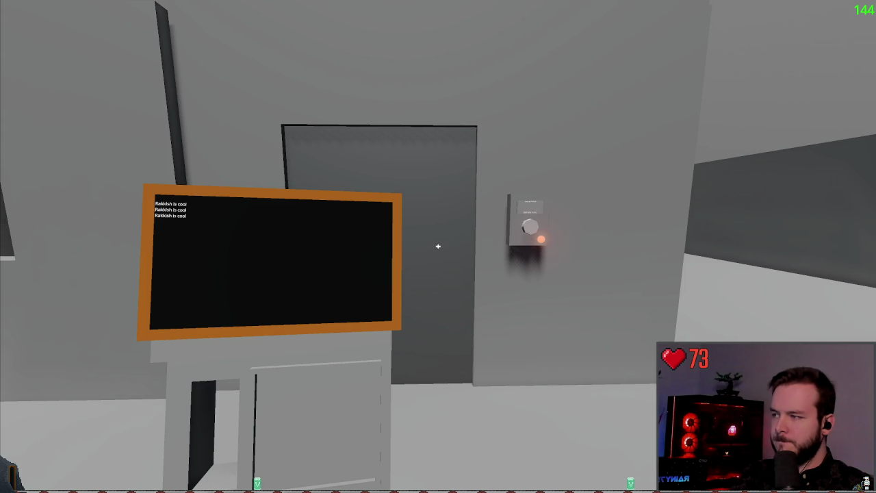
key(s)
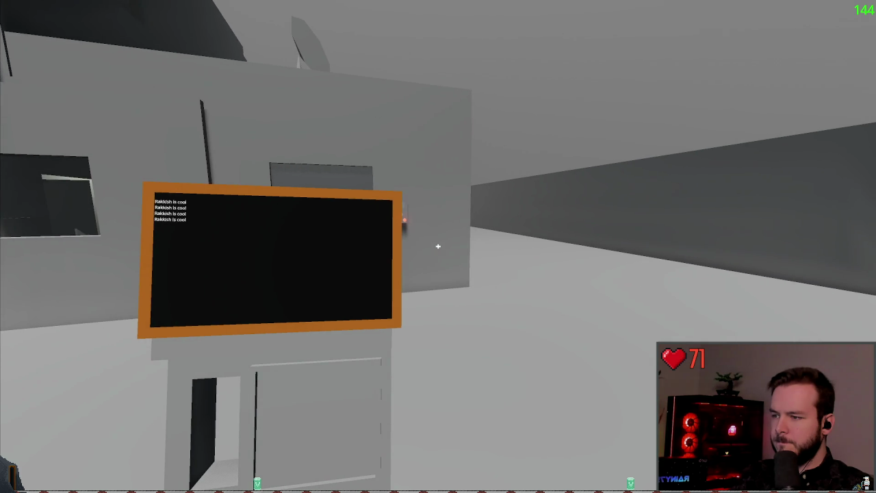
key(w)
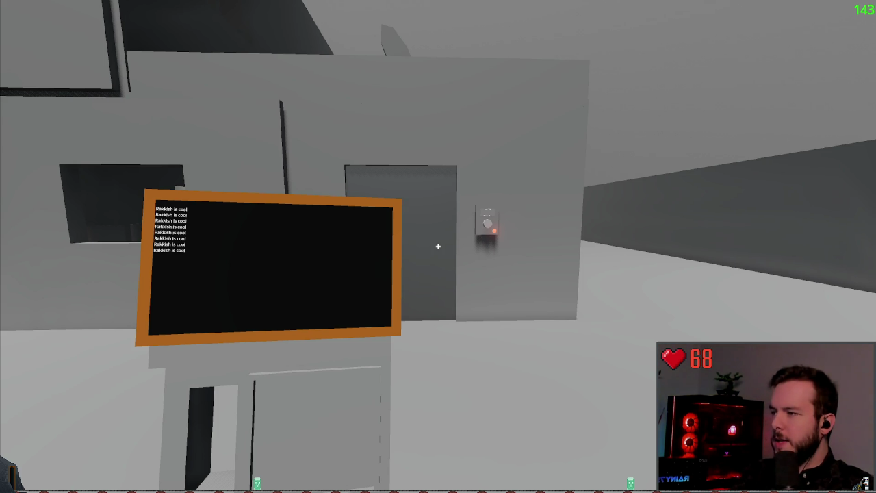
Walk through the dark room and back outside, watching the PDA add 'Rakkish is cool' lines.
key(s)
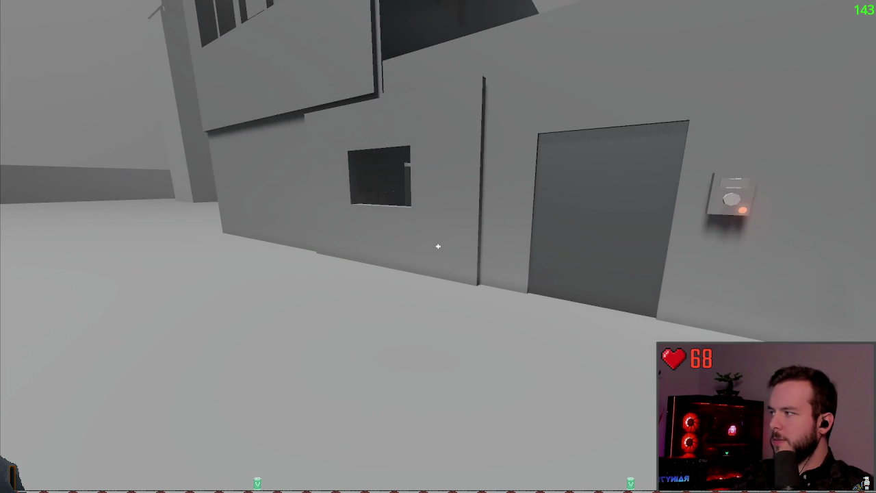
key(s)
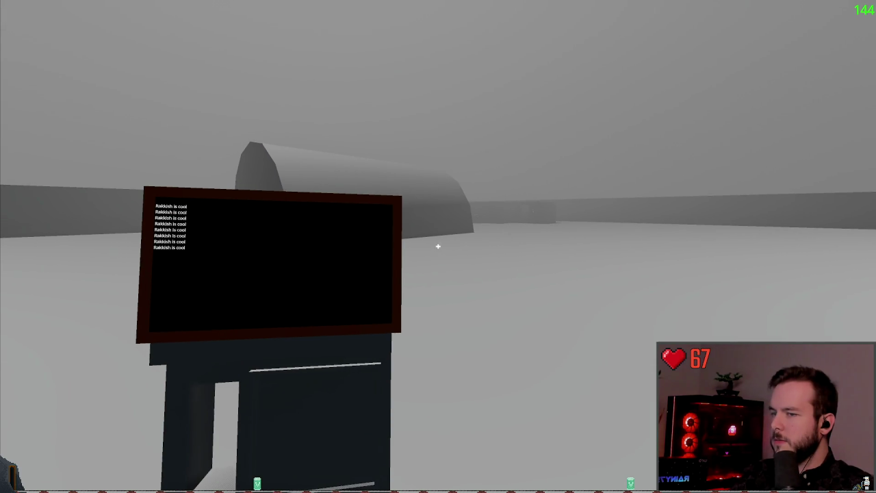
key(w)
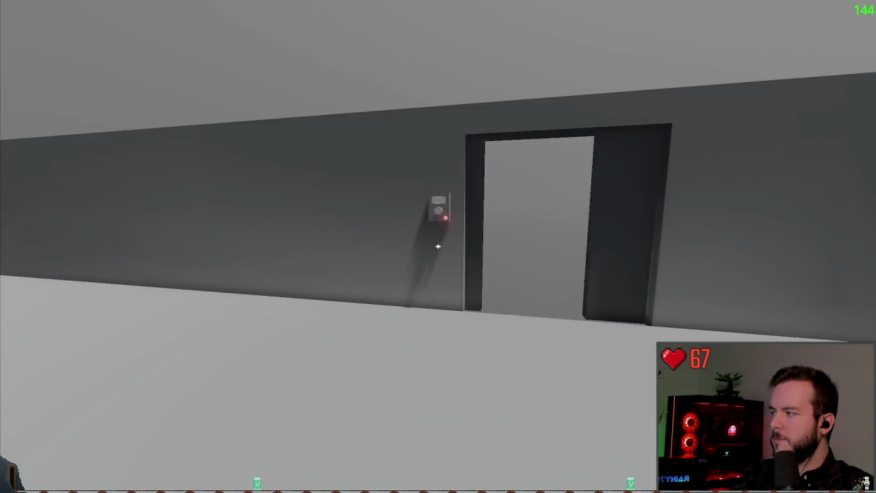
key(w)
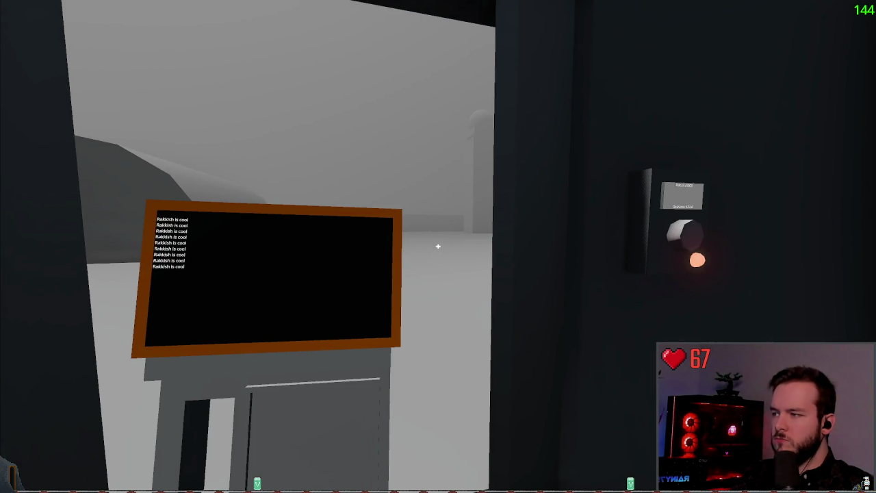
key(w)
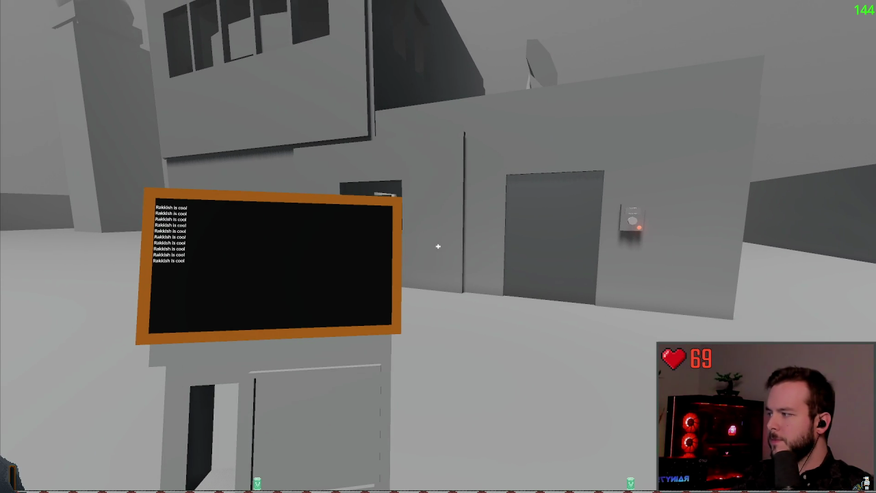
key(s)
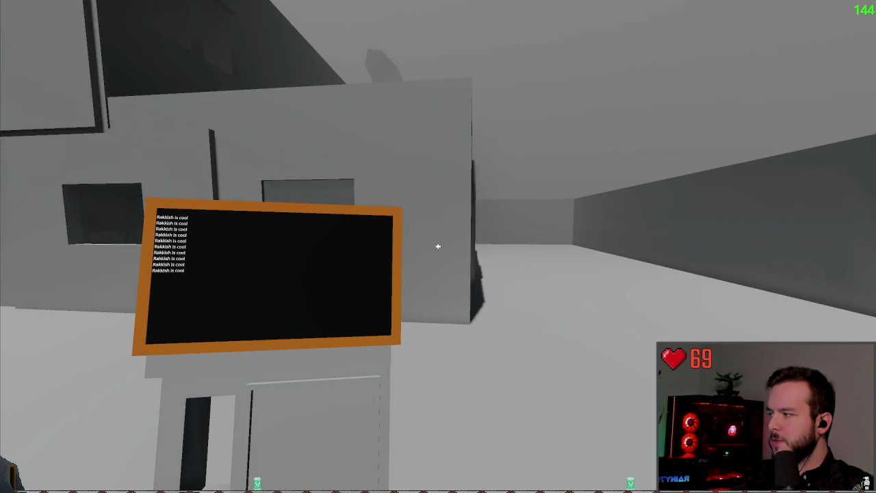
key(d)
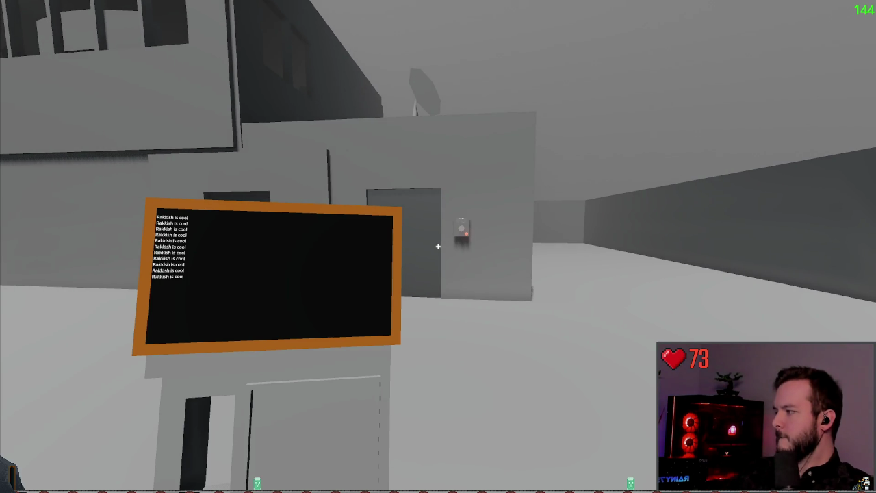